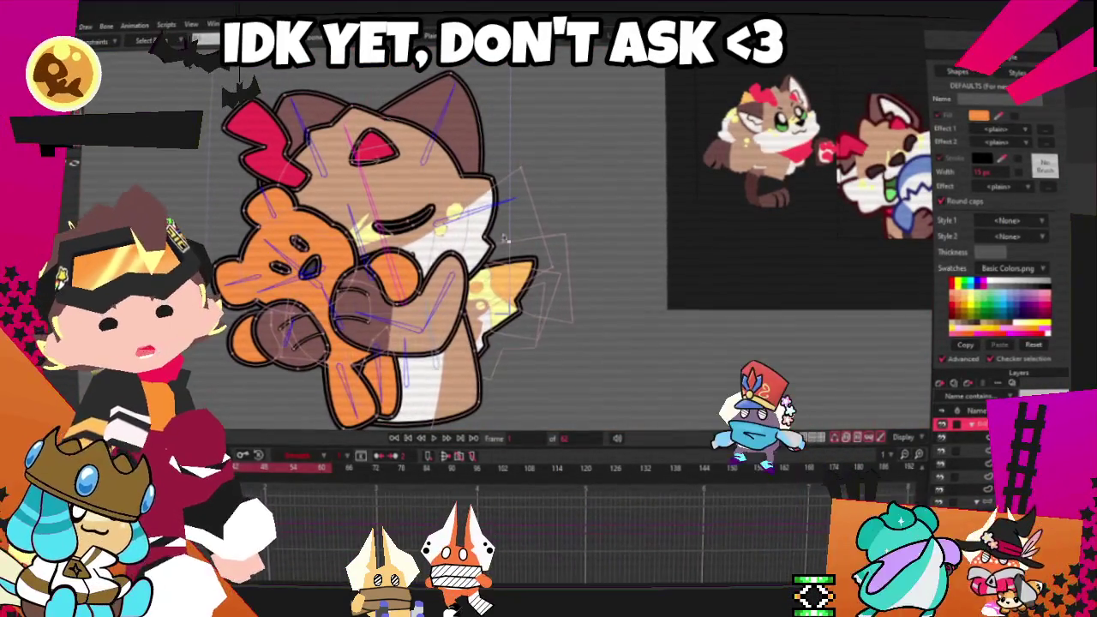
Select the cat's head bone and lift it upright above the teddy bear
{"action": "left_click", "coordinate": [420, 287]}
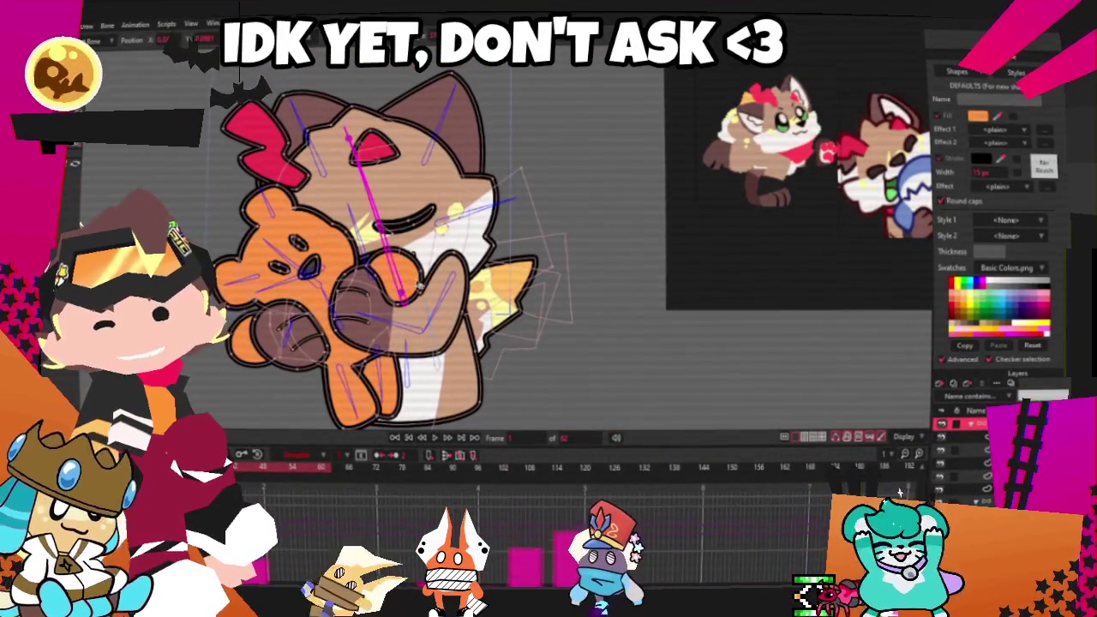
{"action": "mouse_move", "coordinate": [400, 300]}
{"action": "left_mouse_down"}
{"action": "mouse_move", "coordinate": [422, 170]}
{"action": "mouse_move", "coordinate": [403, 270]}
{"action": "mouse_move", "coordinate": [291, 362]}
{"action": "left_mouse_up"}
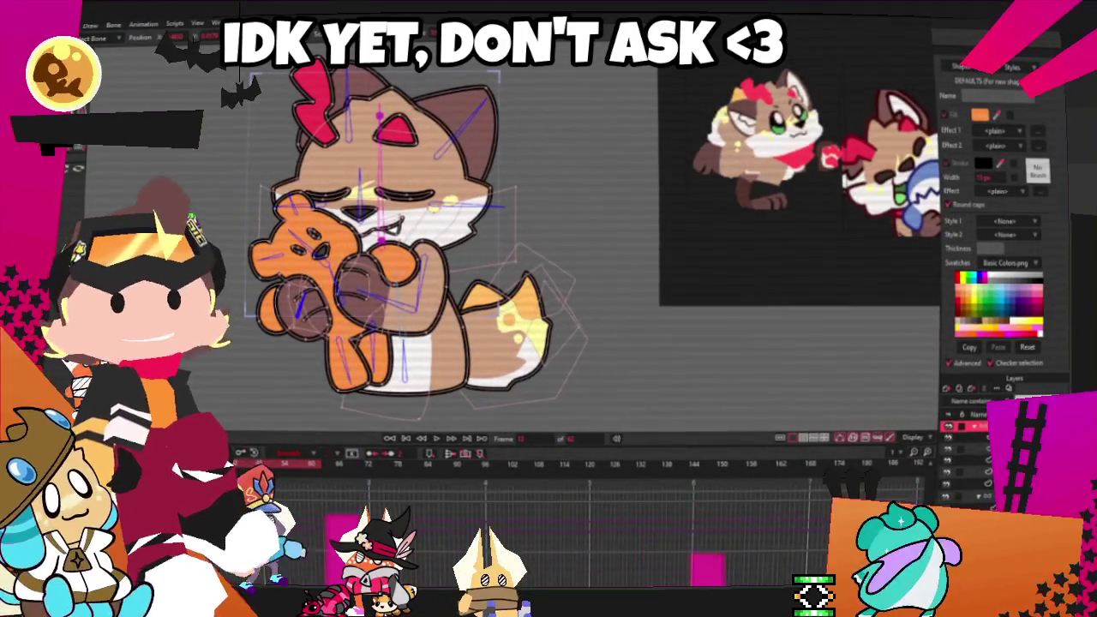
Tilt the cat's upper body left, rotate the teddy and arms upward, and turn the head right
{"action": "left_click_drag", "start_coordinate": [420, 364], "coordinate": [414, 354]}
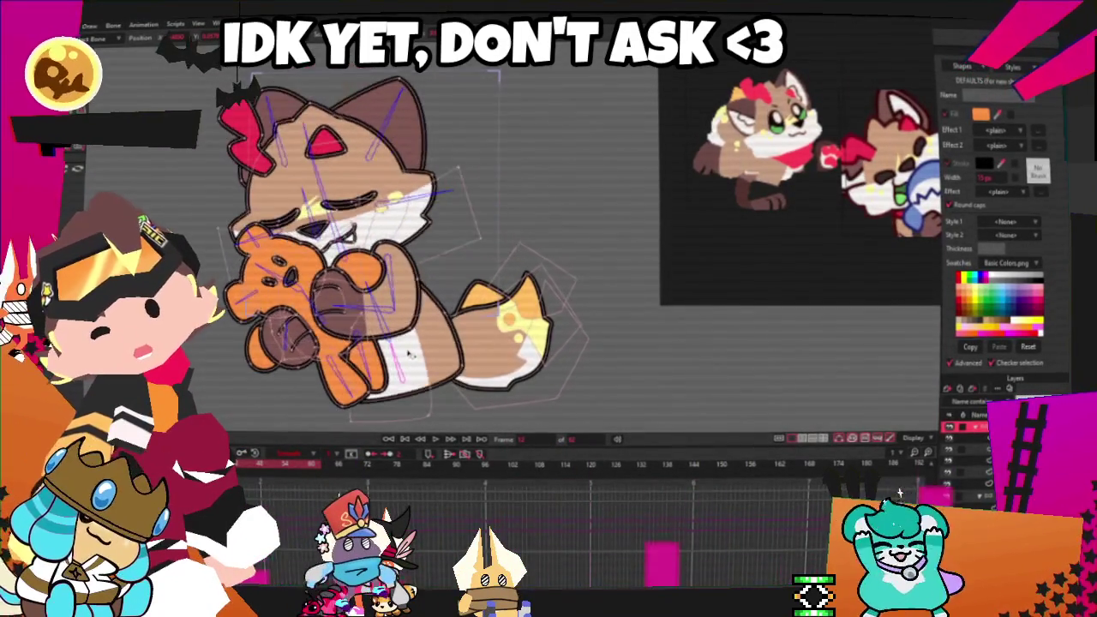
{"action": "left_click_drag", "start_coordinate": [382, 295], "coordinate": [387, 280]}
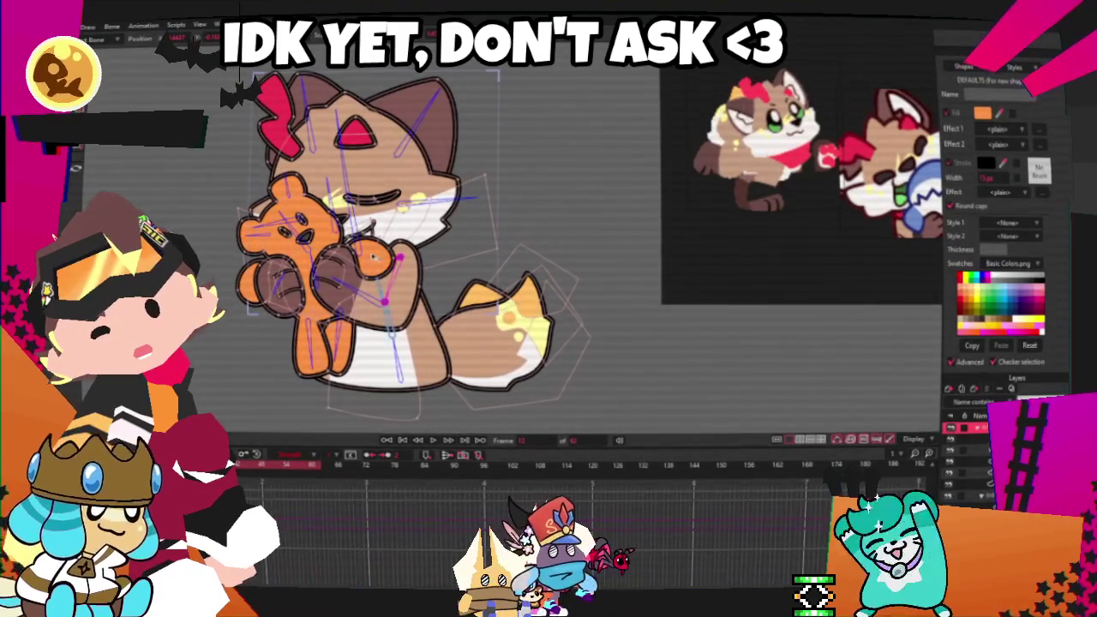
{"action": "mouse_move", "coordinate": [375, 224]}
{"action": "left_mouse_down"}
{"action": "mouse_move", "coordinate": [387, 226]}
{"action": "mouse_move", "coordinate": [376, 292]}
{"action": "mouse_move", "coordinate": [390, 281]}
{"action": "mouse_move", "coordinate": [390, 328]}
{"action": "mouse_move", "coordinate": [346, 298]}
{"action": "mouse_move", "coordinate": [390, 197]}
{"action": "left_mouse_up"}
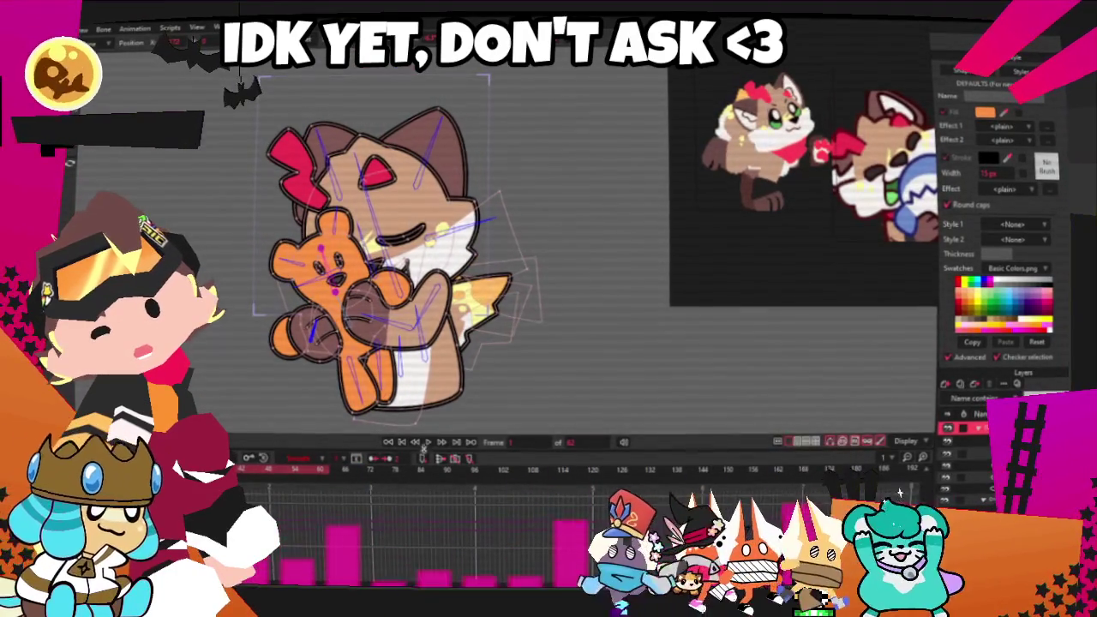
Preview the animation from the start, then select the cat's head bone
{"action": "left_click", "coordinate": [431, 444]}
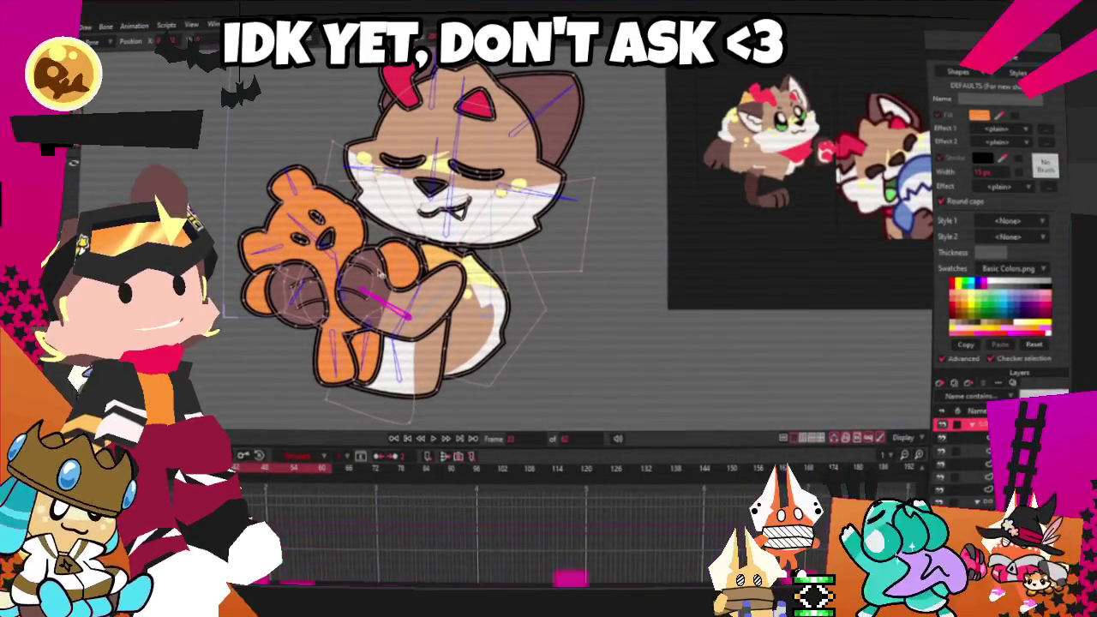
{"action": "left_click", "coordinate": [453, 155]}
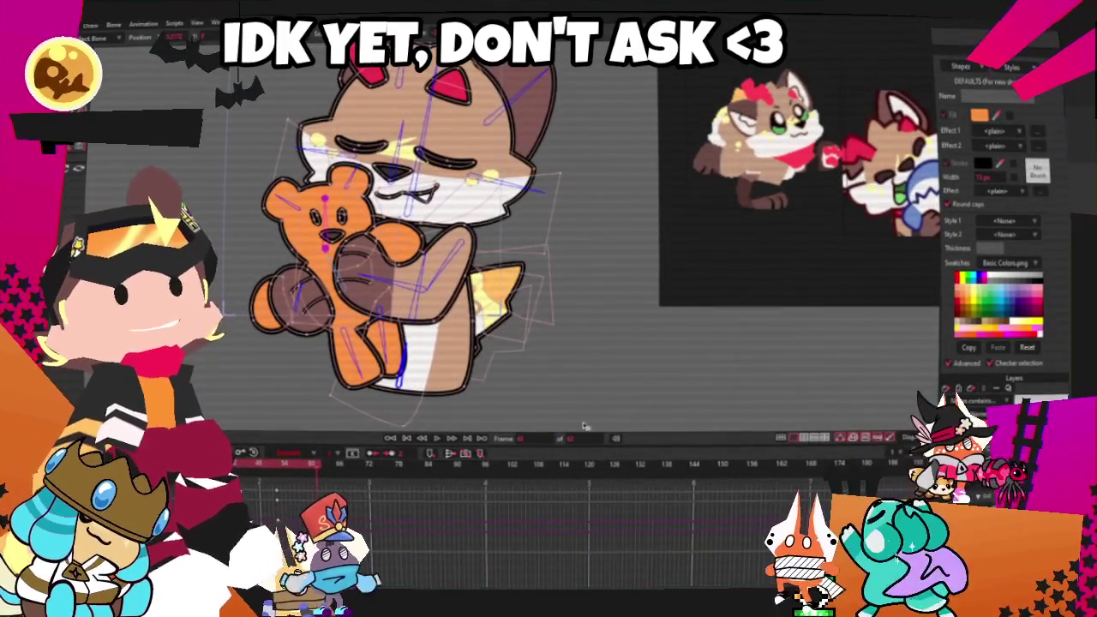
Move the playhead across several frames, starting at frame 62, to key the hug poses
{"action": "left_click", "coordinate": [320, 468]}
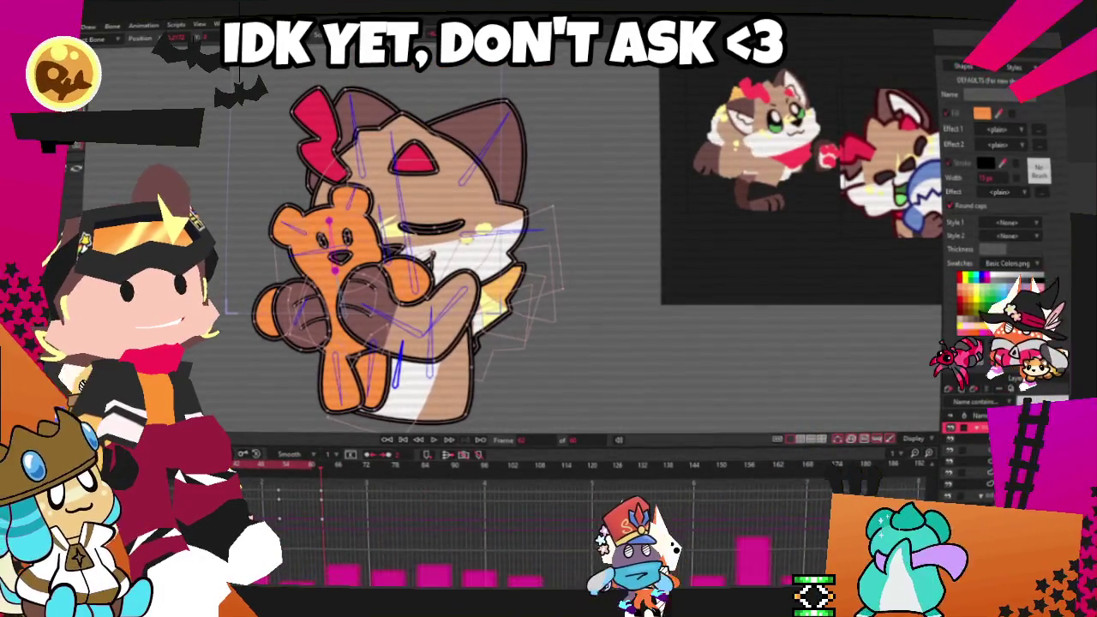
{"action": "left_click", "coordinate": [332, 491]}
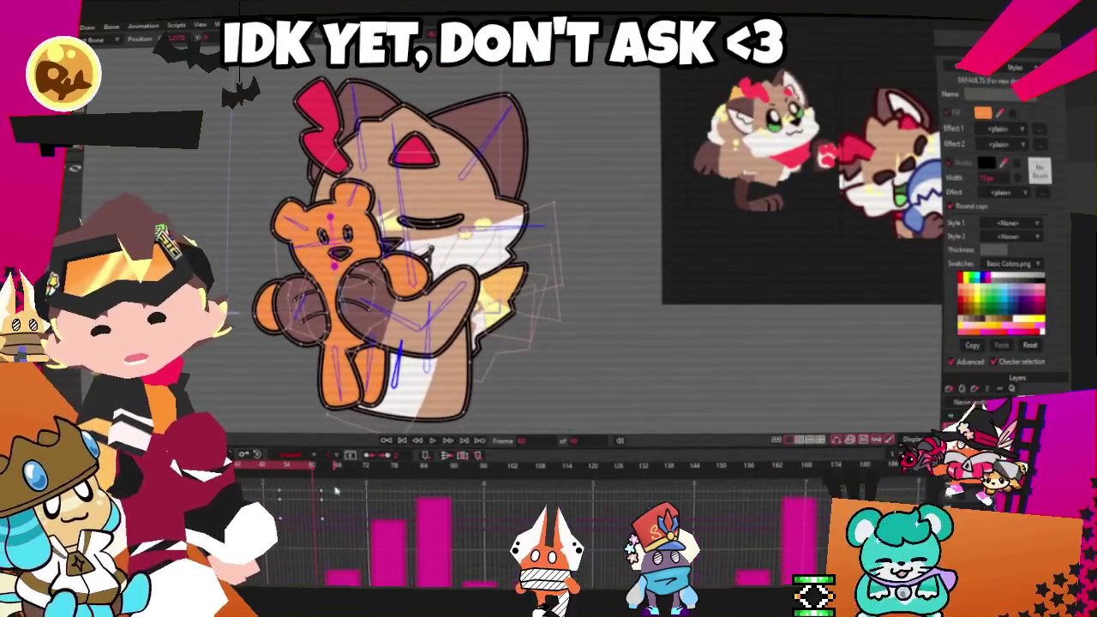
{"action": "left_click", "coordinate": [314, 523]}
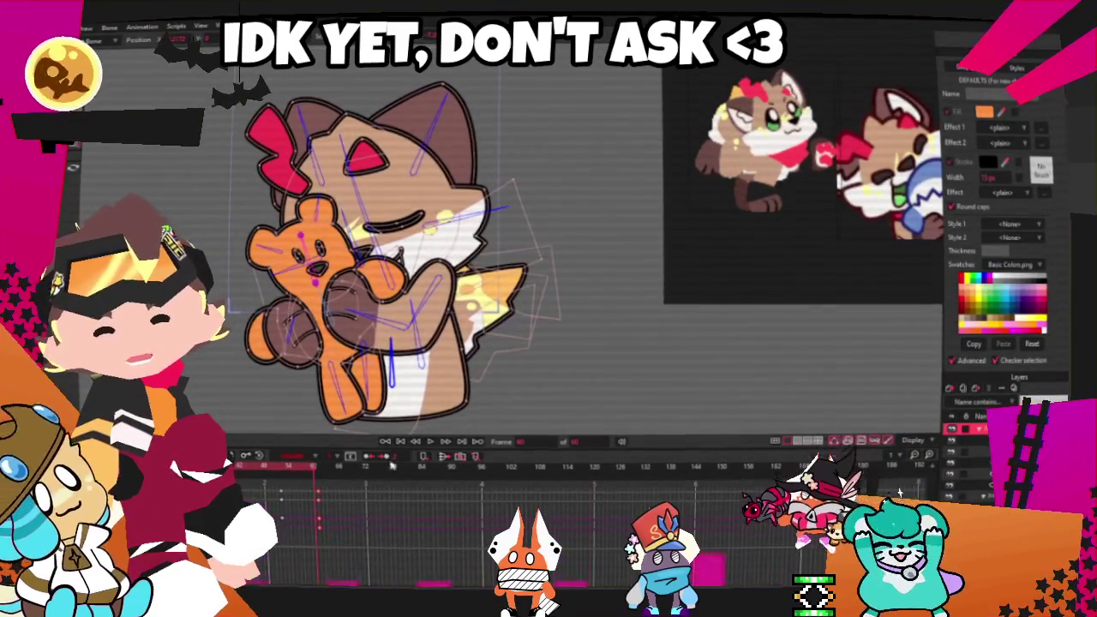
{"action": "left_click", "coordinate": [432, 444]}
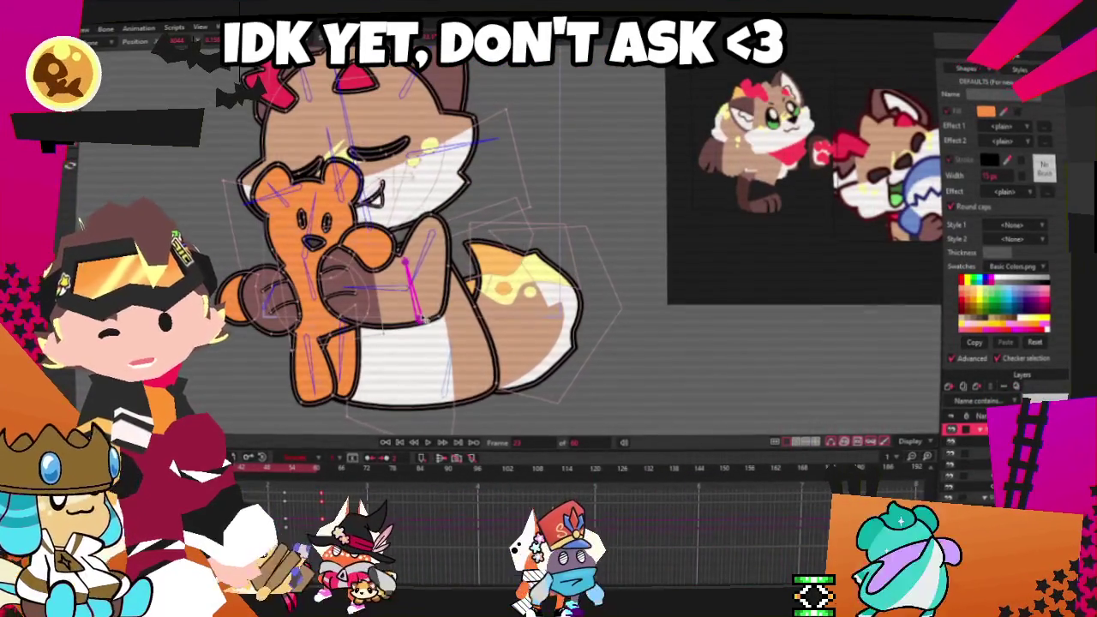
{"action": "scroll", "coordinate": [426, 317], "scroll_direction": "down", "scroll_amount": 3}
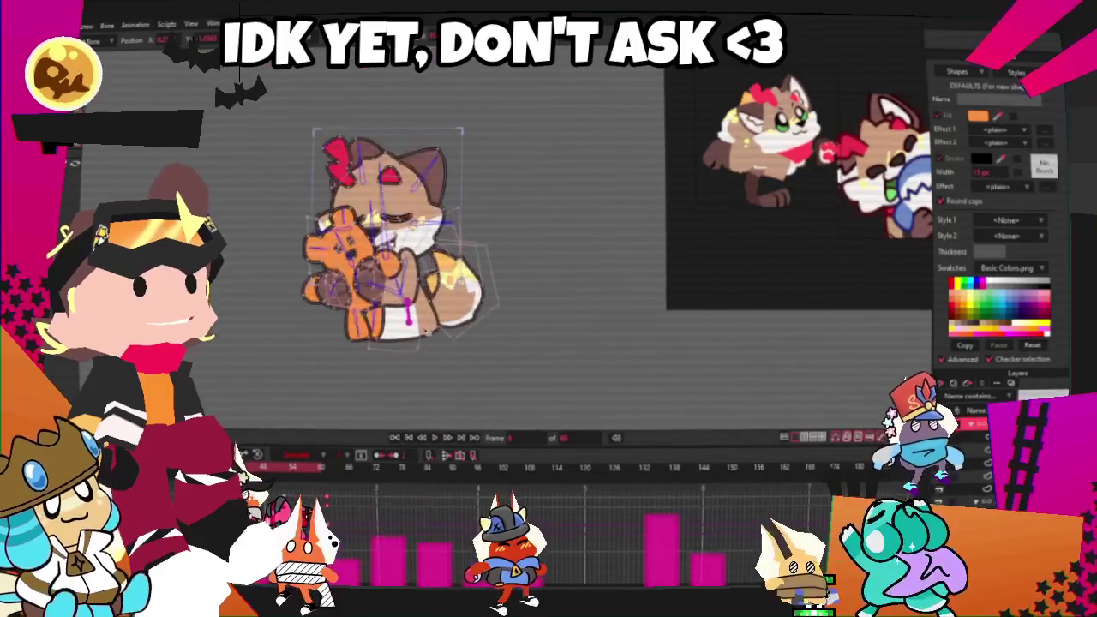
{"action": "scroll", "coordinate": [444, 344], "scroll_direction": "up", "scroll_amount": 2}
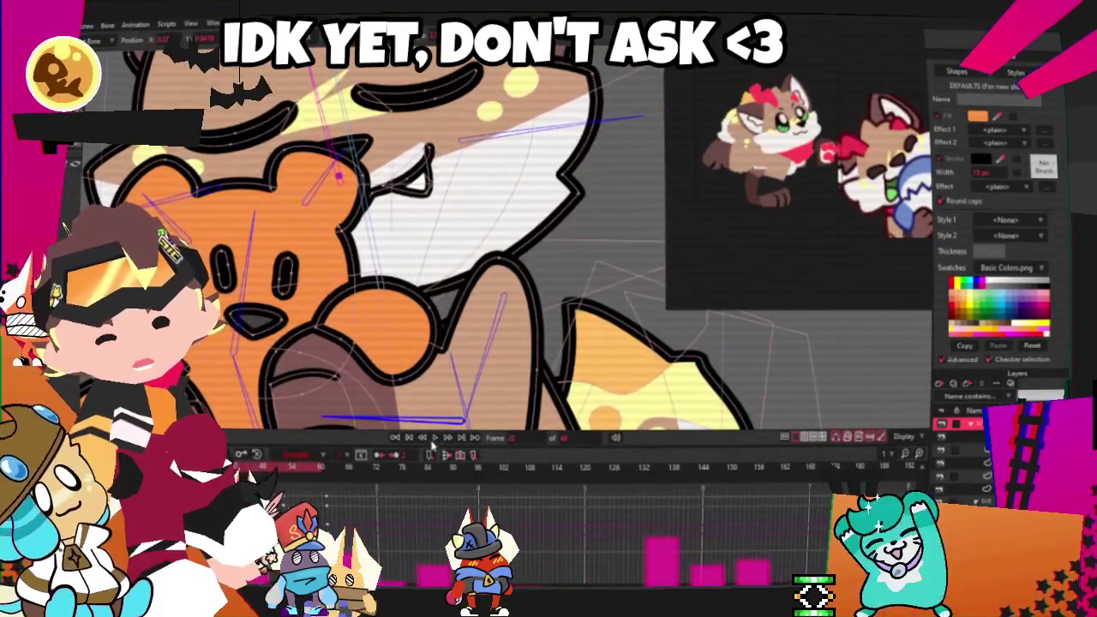
{"action": "left_click", "coordinate": [434, 438]}
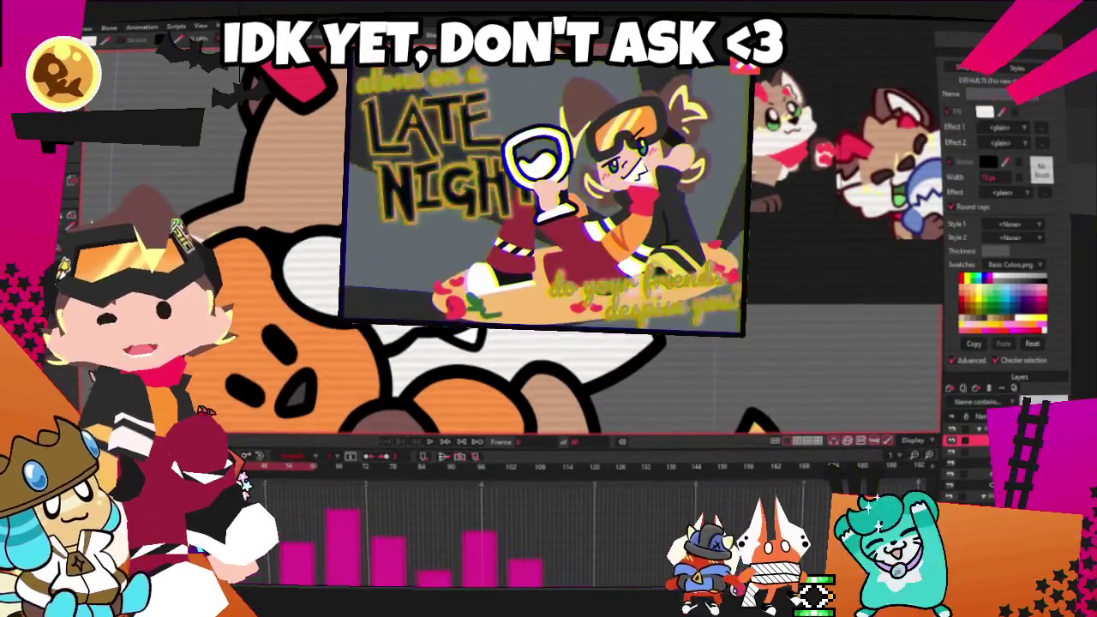
Select the teddy bear artwork to display its vector outlines and points
{"action": "left_click", "coordinate": [294, 309]}
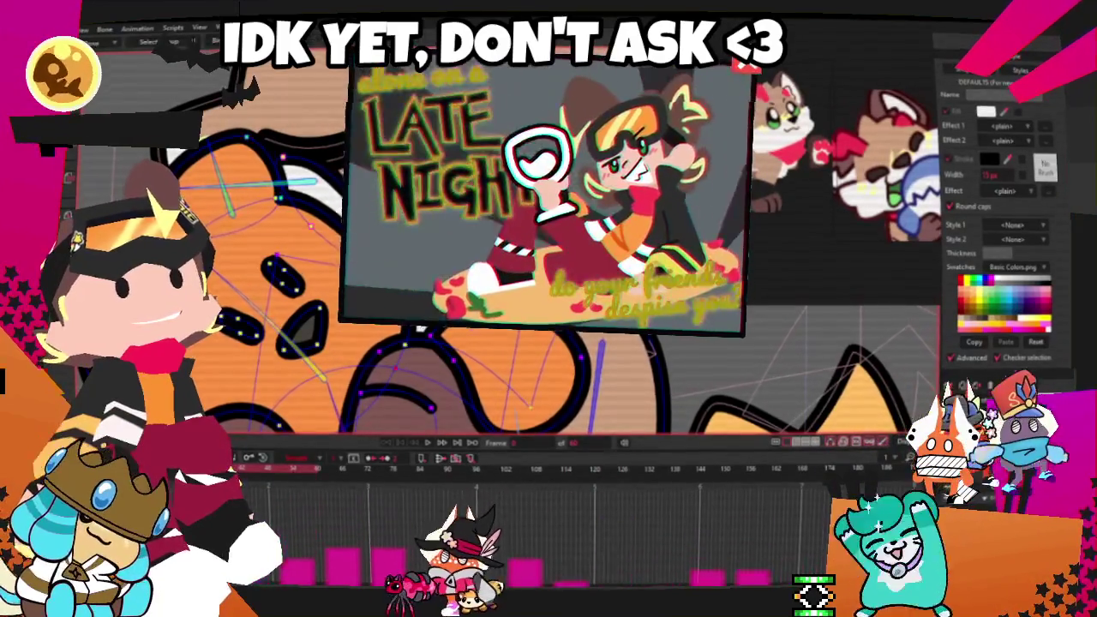
Play the cat-hugging-teddy animation to preview the motion
{"action": "left_click", "coordinate": [453, 445]}
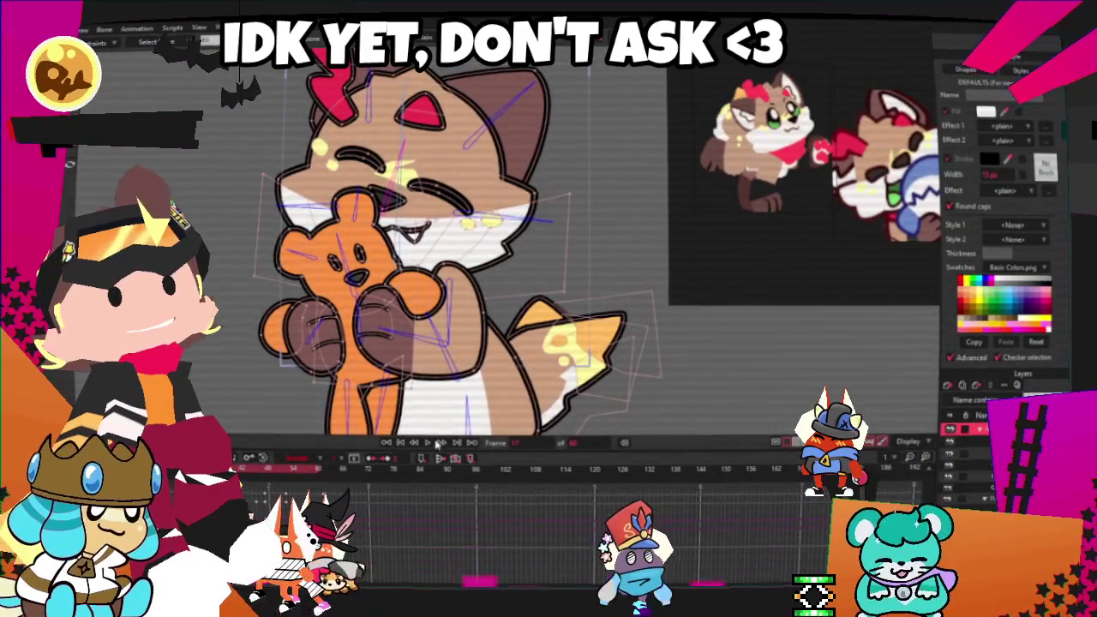
Replay the animation, then set the group's mask to hide everything
{"action": "left_click", "coordinate": [435, 442]}
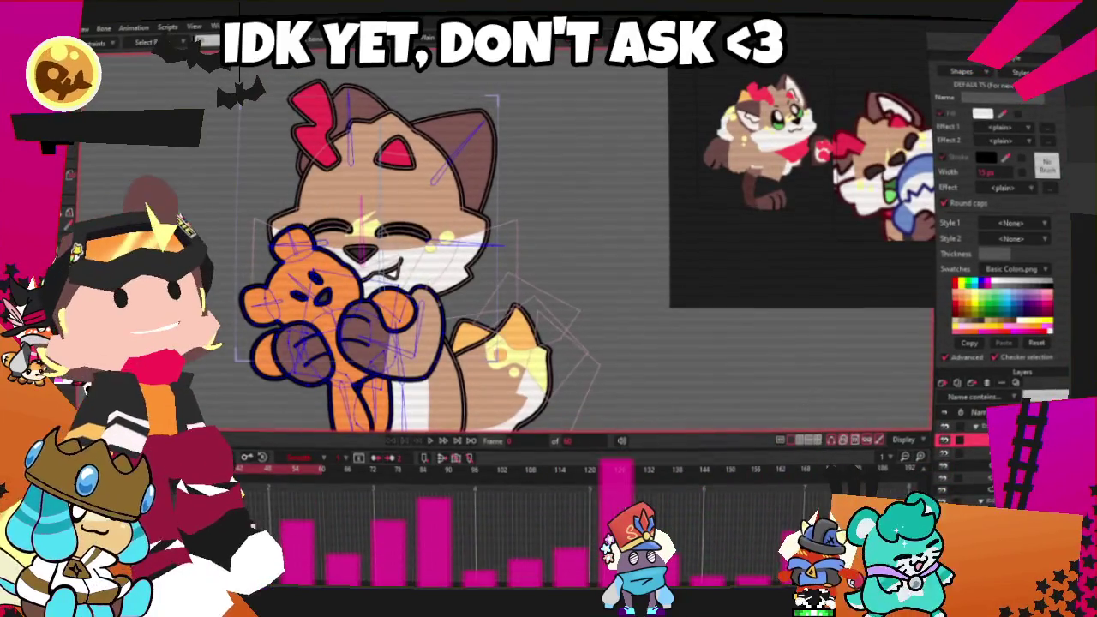
{"action": "double_click", "coordinate": [969, 453]}
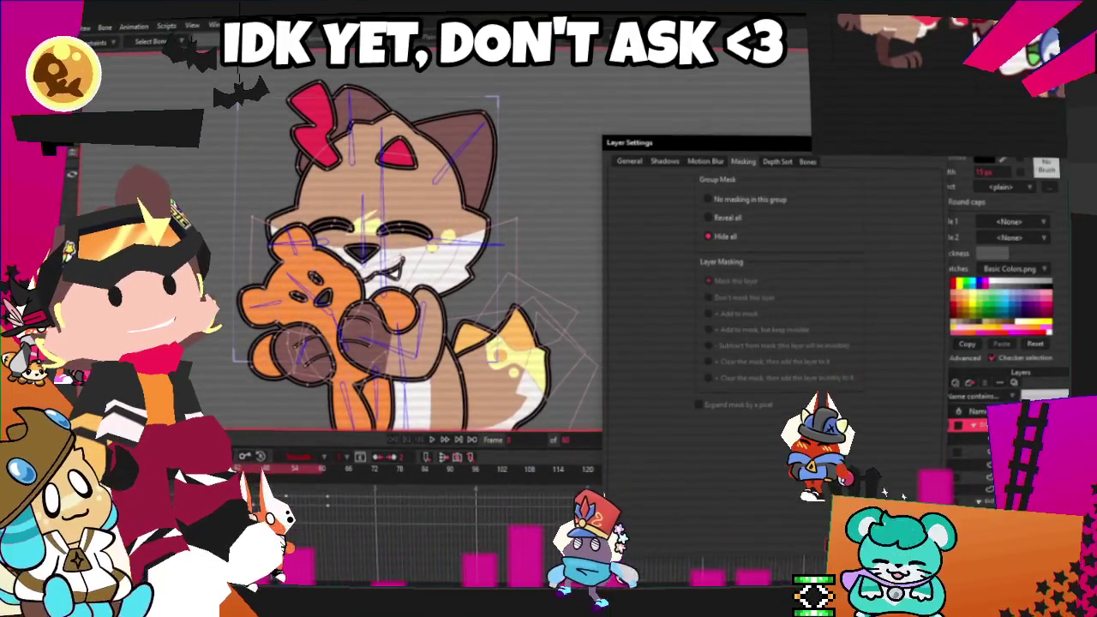
{"action": "left_click", "coordinate": [883, 495]}
{"action": "left_click", "coordinate": [969, 464]}
{"action": "double_click", "coordinate": [968, 450]}
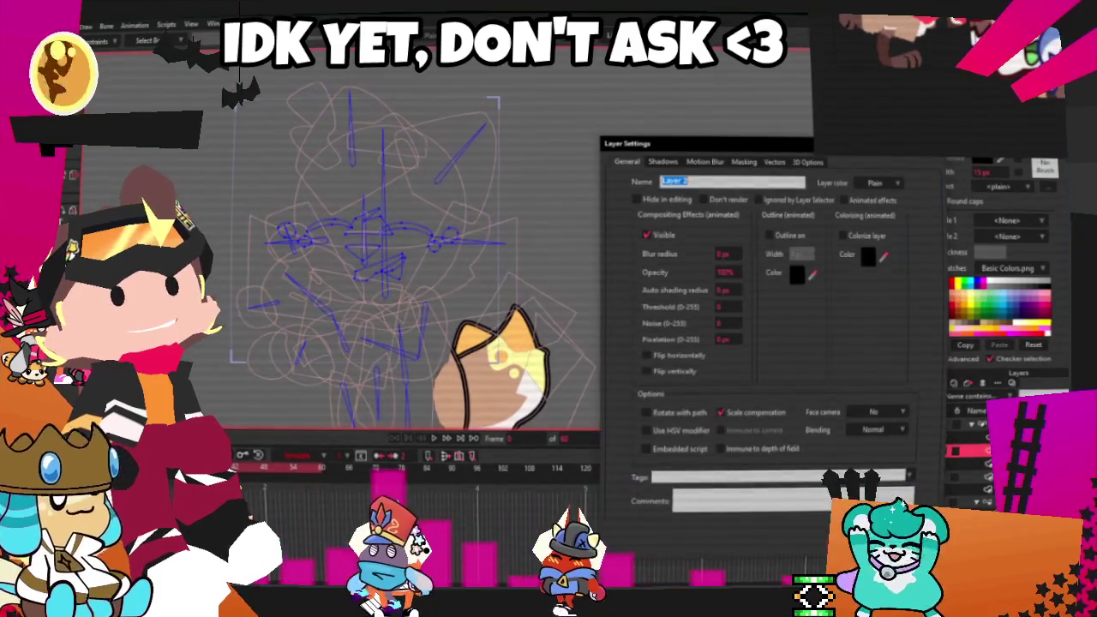
{"action": "left_click", "coordinate": [744, 162]}
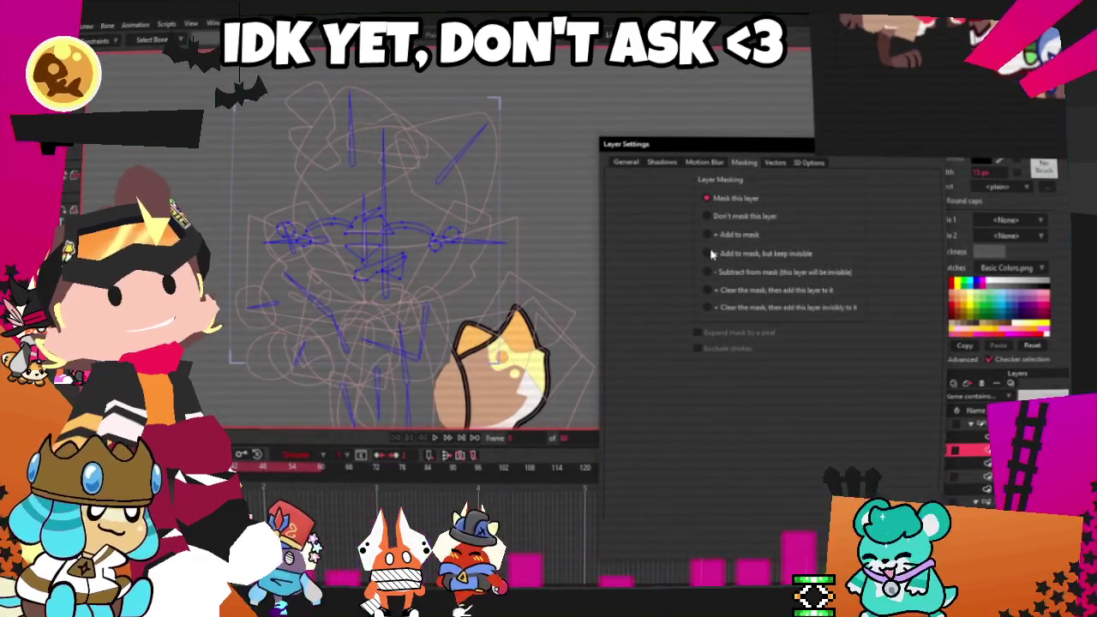
{"action": "left_click", "coordinate": [884, 494]}
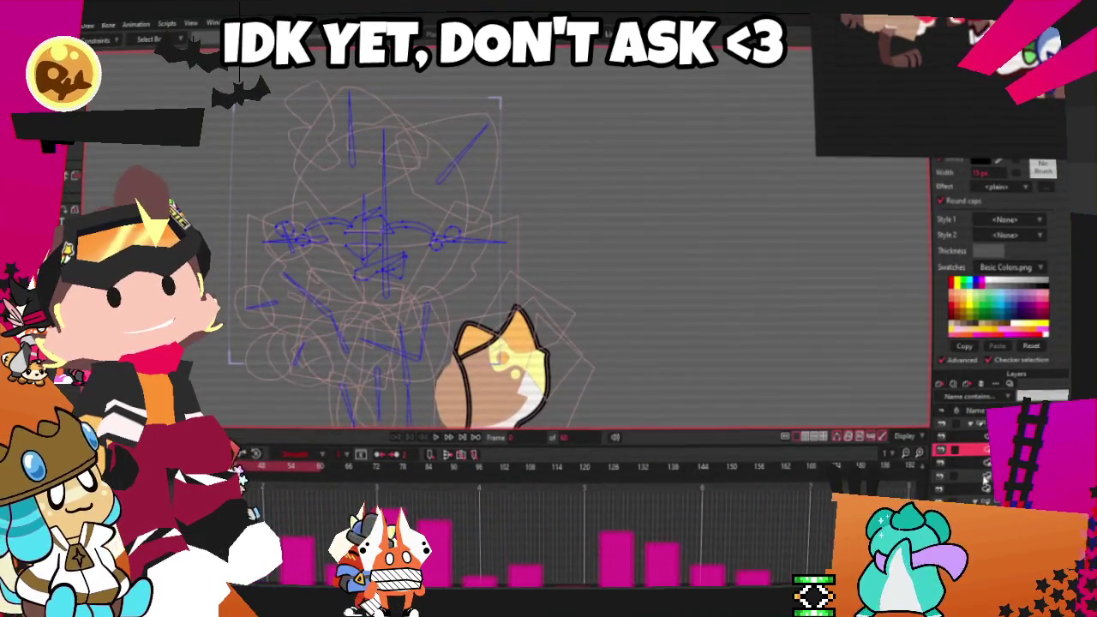
Add the next layer down to the group mask
{"action": "double_click", "coordinate": [968, 463]}
{"action": "left_click", "coordinate": [744, 162]}
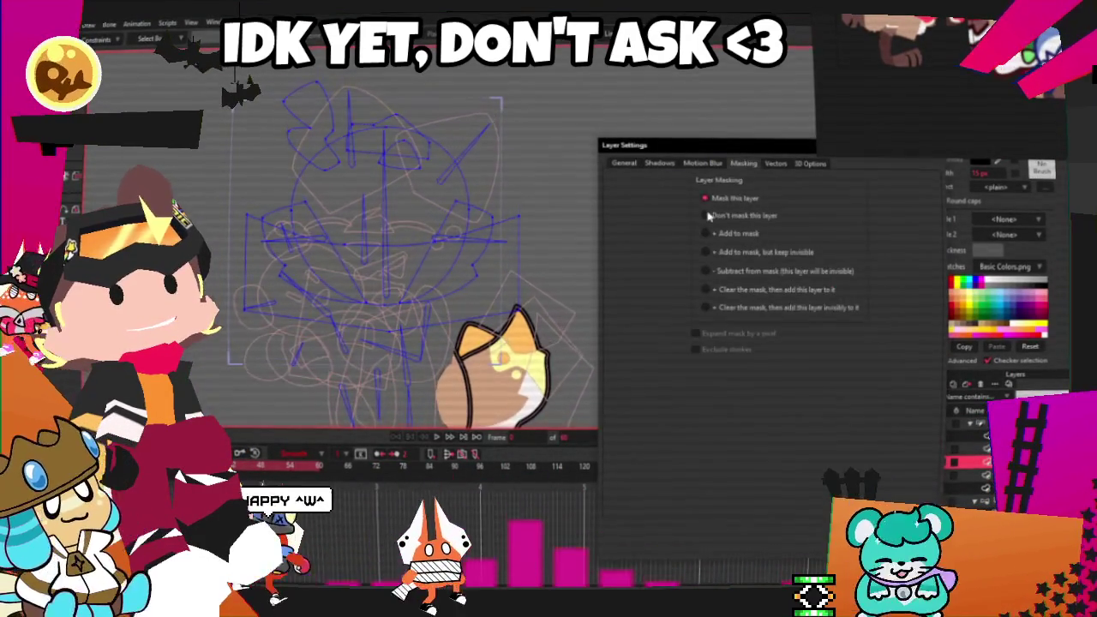
{"action": "left_click", "coordinate": [705, 233]}
{"action": "key", "text": "Return"}
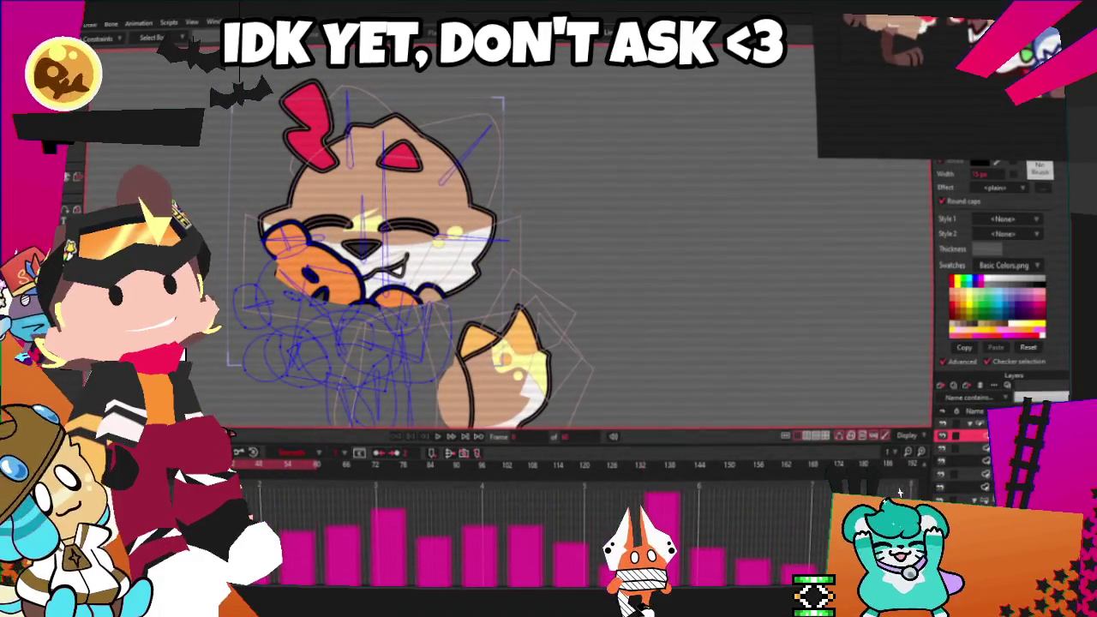
Exclude the orange bear layer from masking
{"action": "double_click", "coordinate": [964, 437]}
{"action": "left_click", "coordinate": [741, 164]}
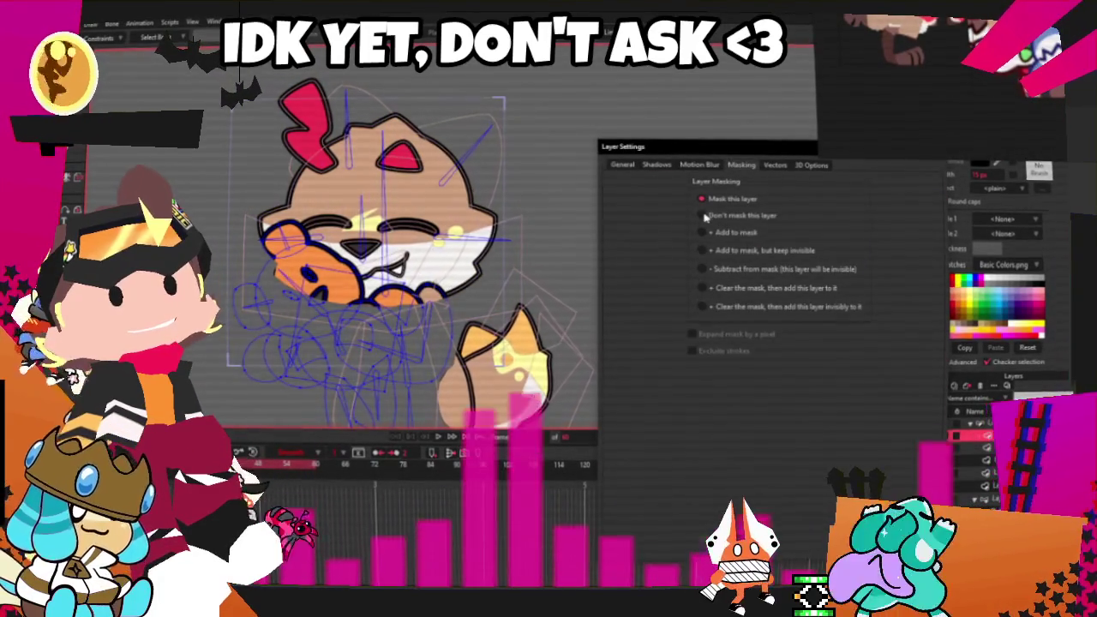
{"action": "left_click", "coordinate": [703, 215]}
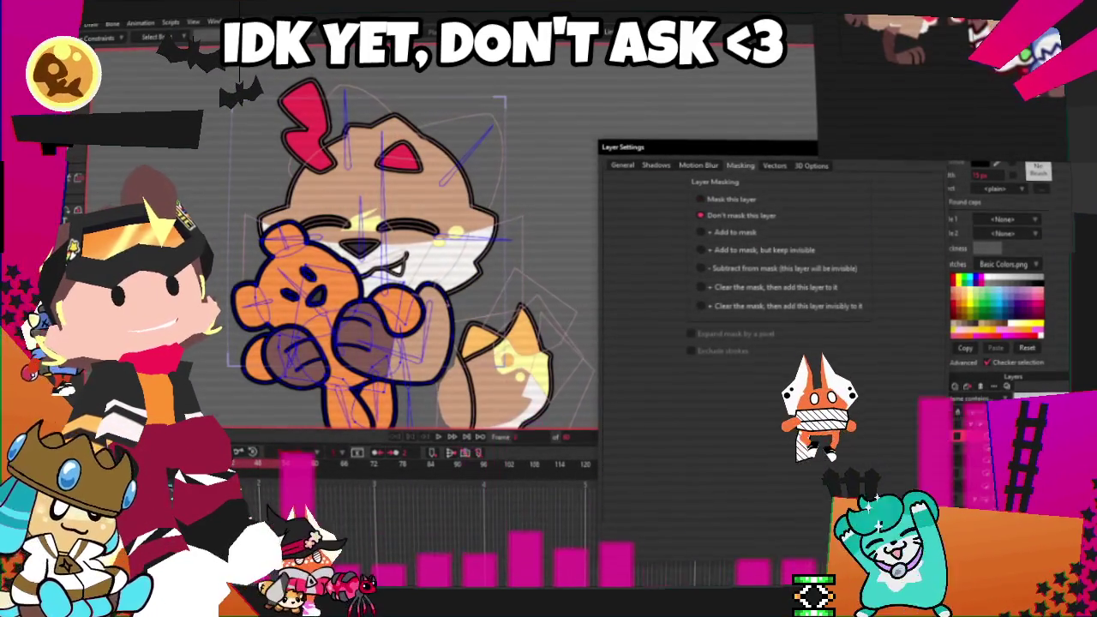
{"action": "key", "text": "Return"}
Review the masking settings of Layer 1 and the layer below it, leaving them unchanged
{"action": "double_click", "coordinate": [969, 462]}
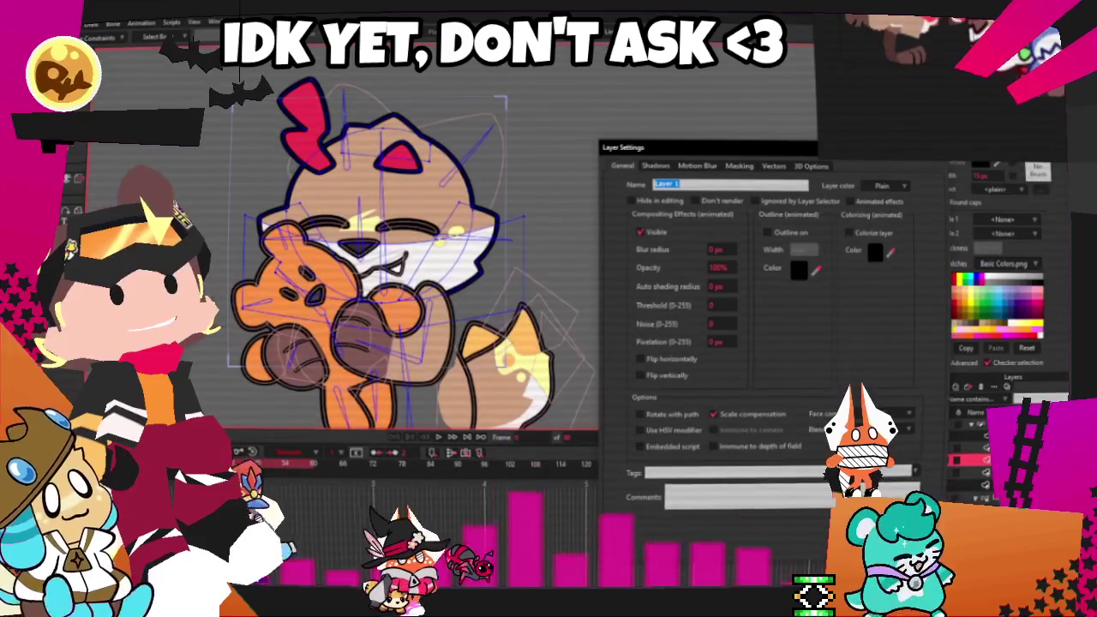
{"action": "key", "text": "Return"}
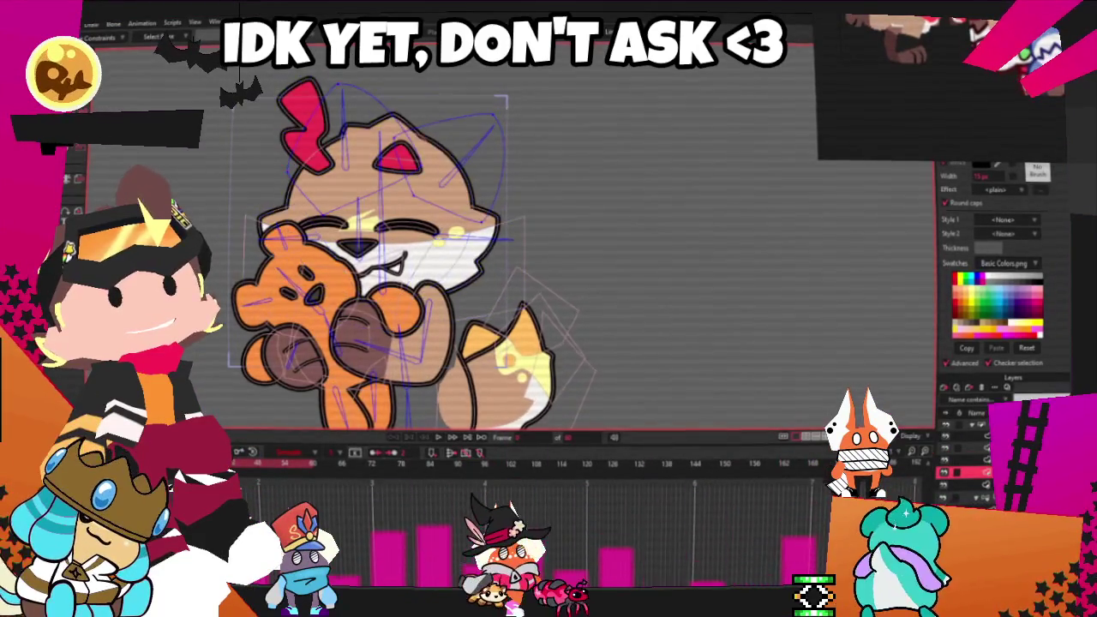
{"action": "double_click", "coordinate": [969, 473]}
{"action": "left_click", "coordinate": [737, 167]}
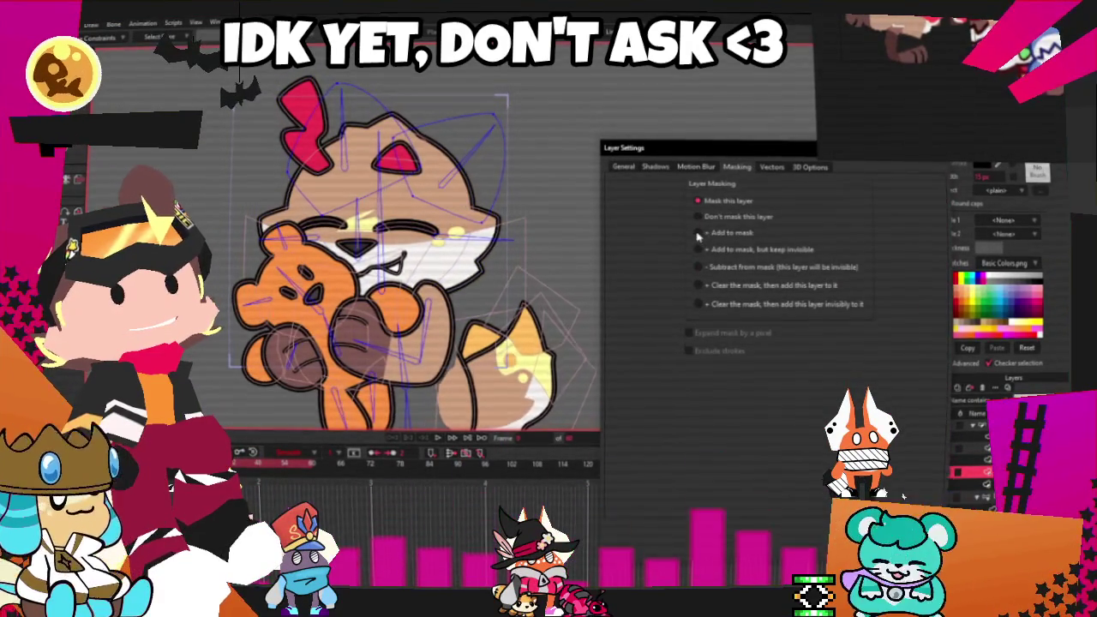
{"action": "key", "text": "Return"}
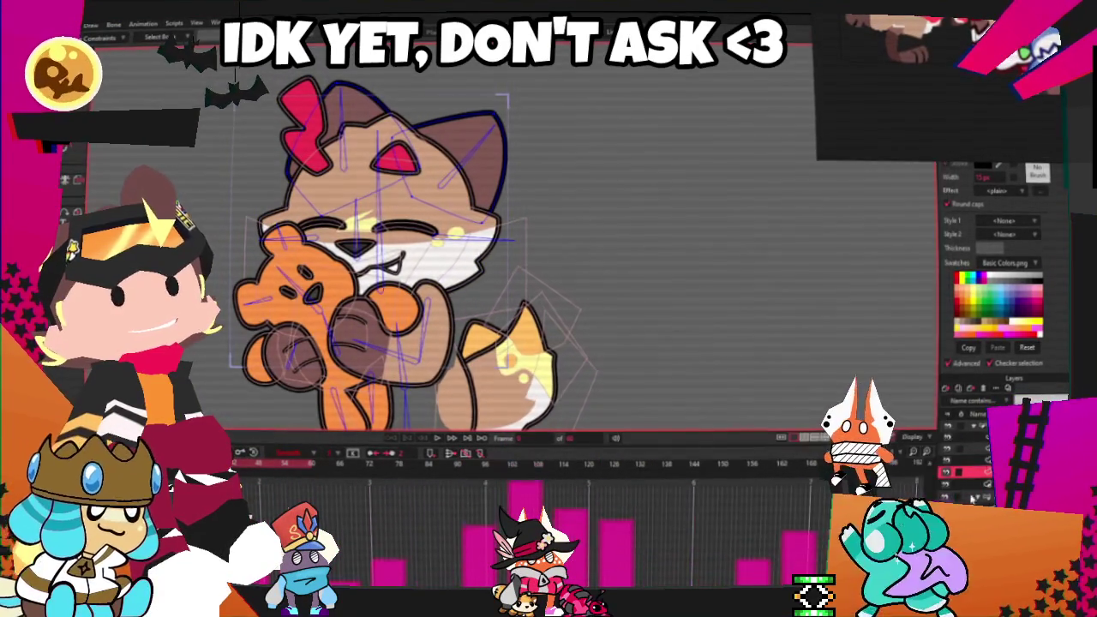
Set another layer to "Don't mask this layer" and play back the animation
{"action": "double_click", "coordinate": [969, 484]}
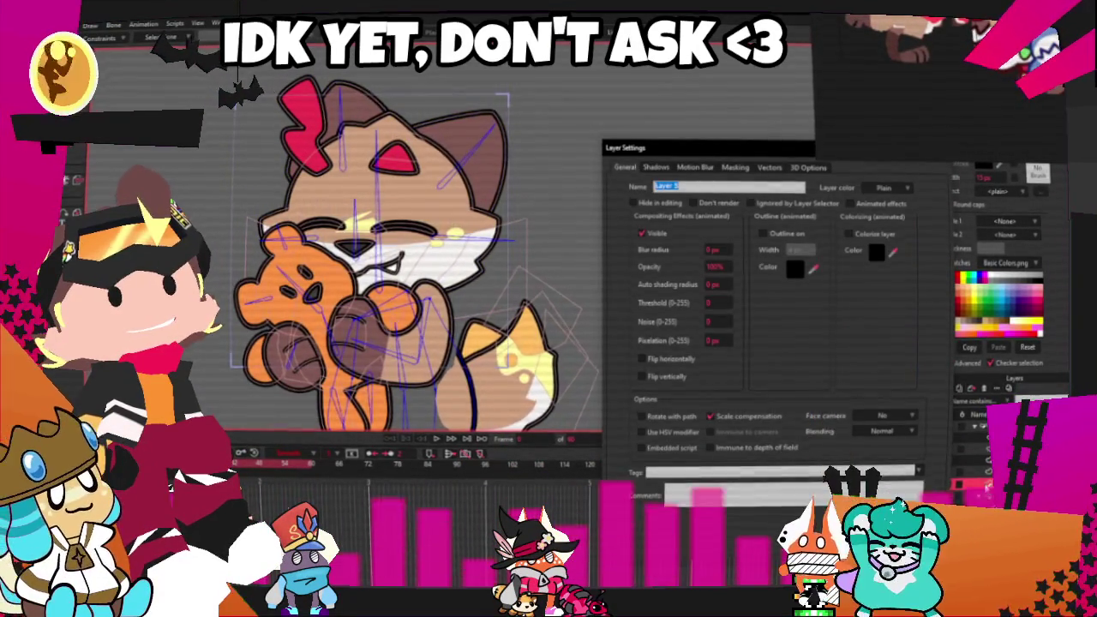
{"action": "left_click", "coordinate": [735, 167]}
{"action": "left_click", "coordinate": [720, 218]}
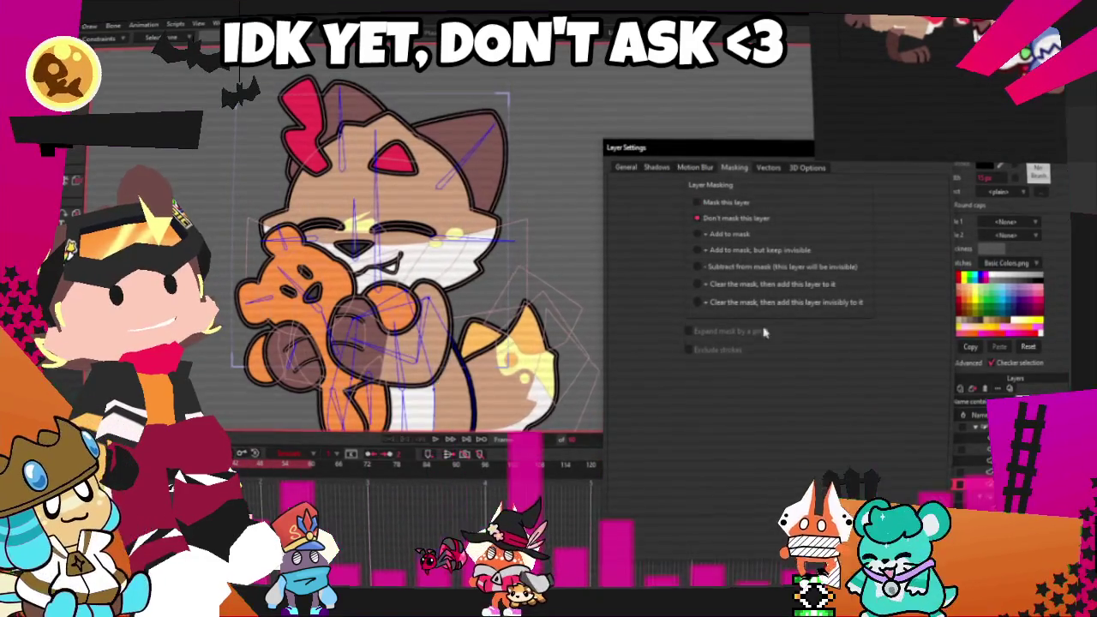
{"action": "key", "text": "Return"}
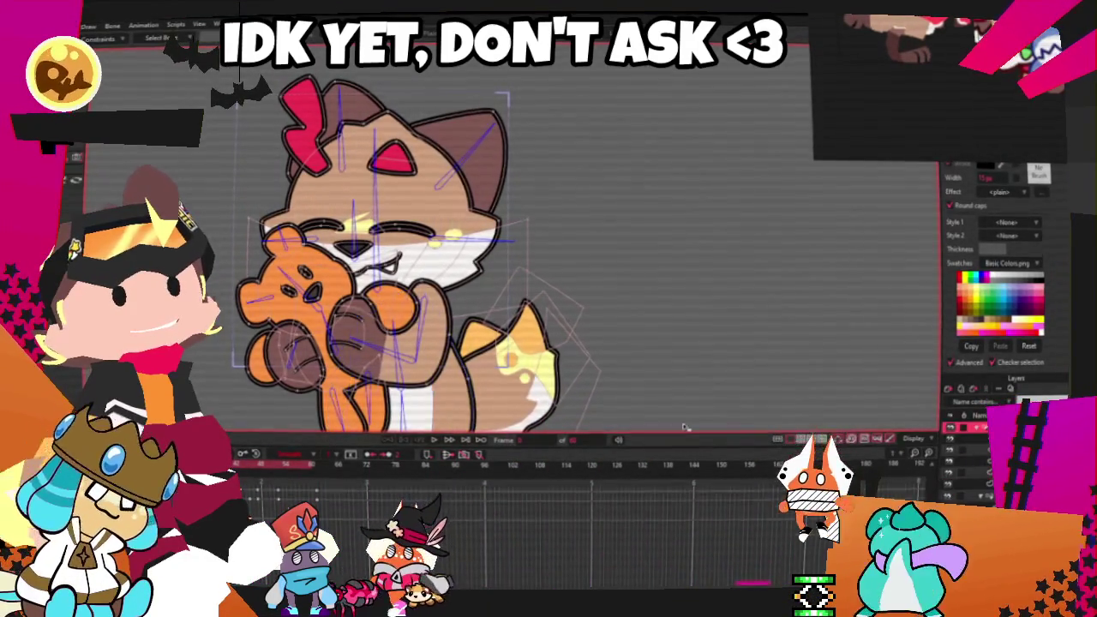
{"action": "left_click", "coordinate": [439, 442]}
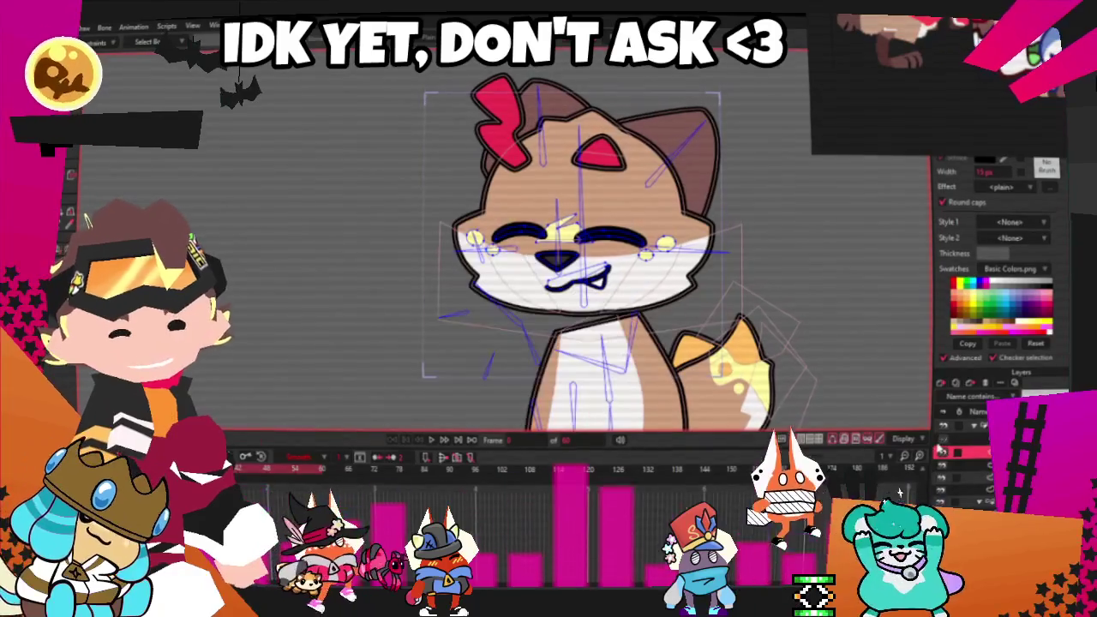
Check the new layer's masking settings and draw a filled rectangle just below the cat's mouth
{"action": "scroll", "coordinate": [583, 257], "scroll_direction": "down", "scroll_amount": 2}
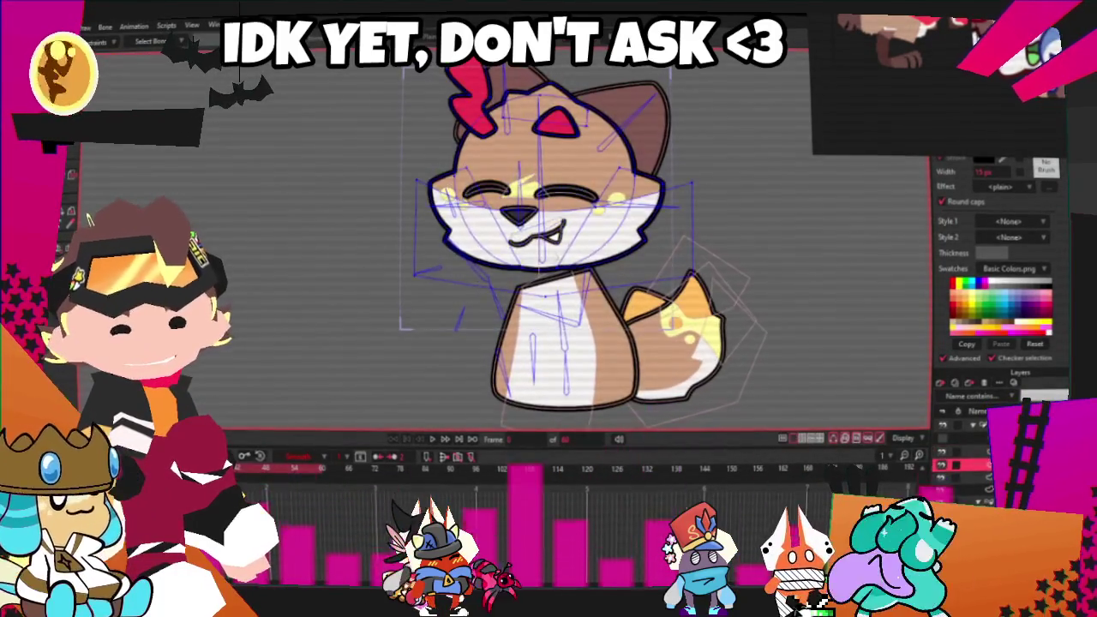
{"action": "scroll", "coordinate": [502, 261], "scroll_direction": "up", "scroll_amount": 2}
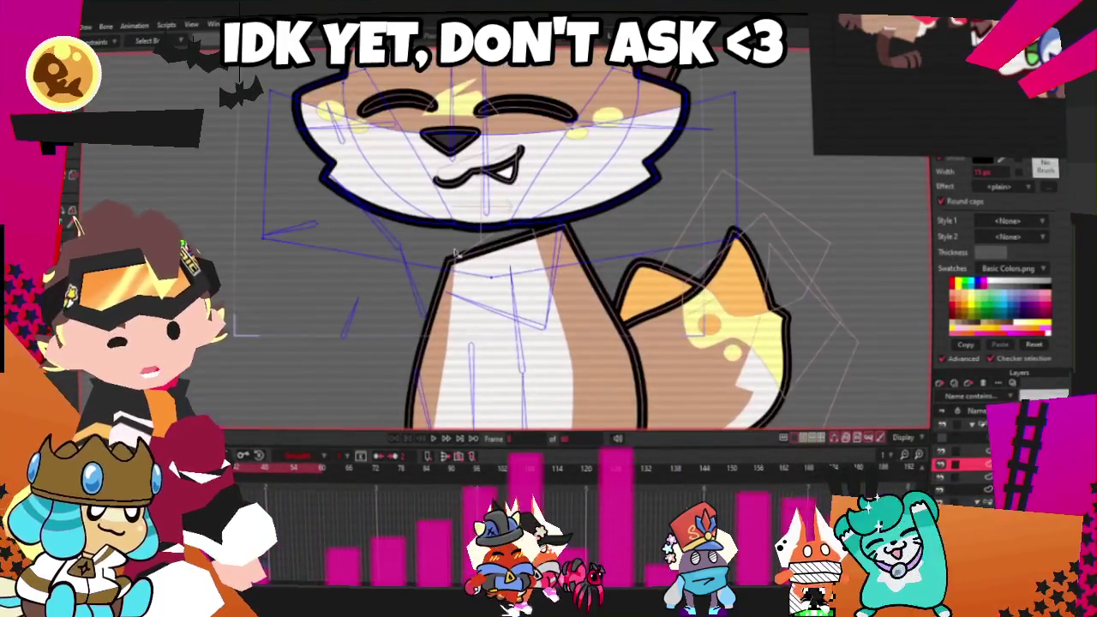
{"action": "key", "text": "f"}
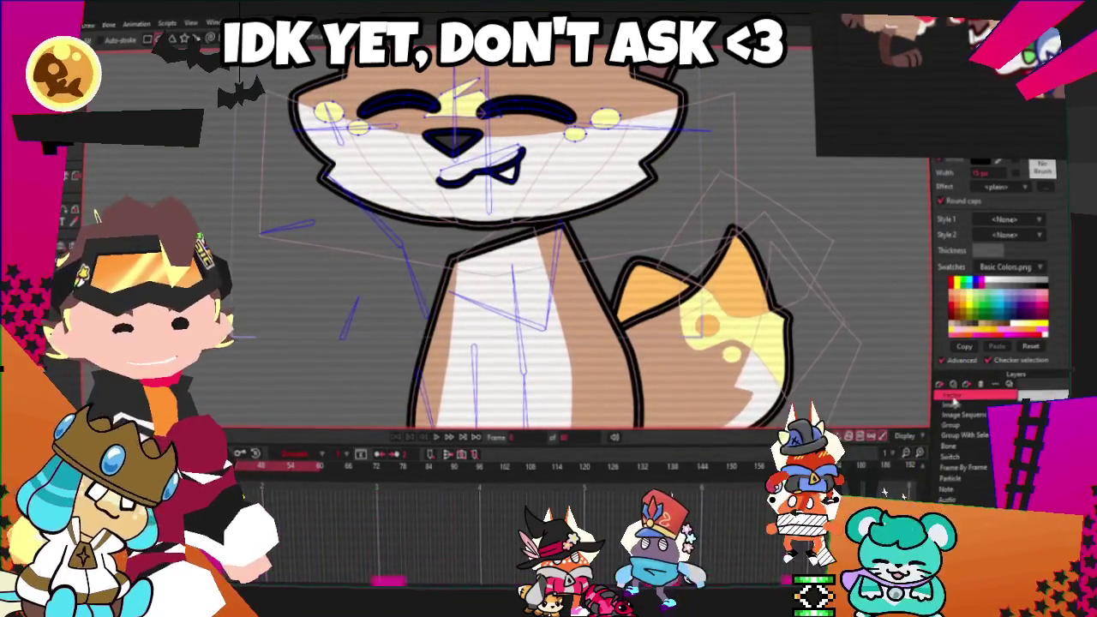
{"action": "double_click", "coordinate": [960, 447]}
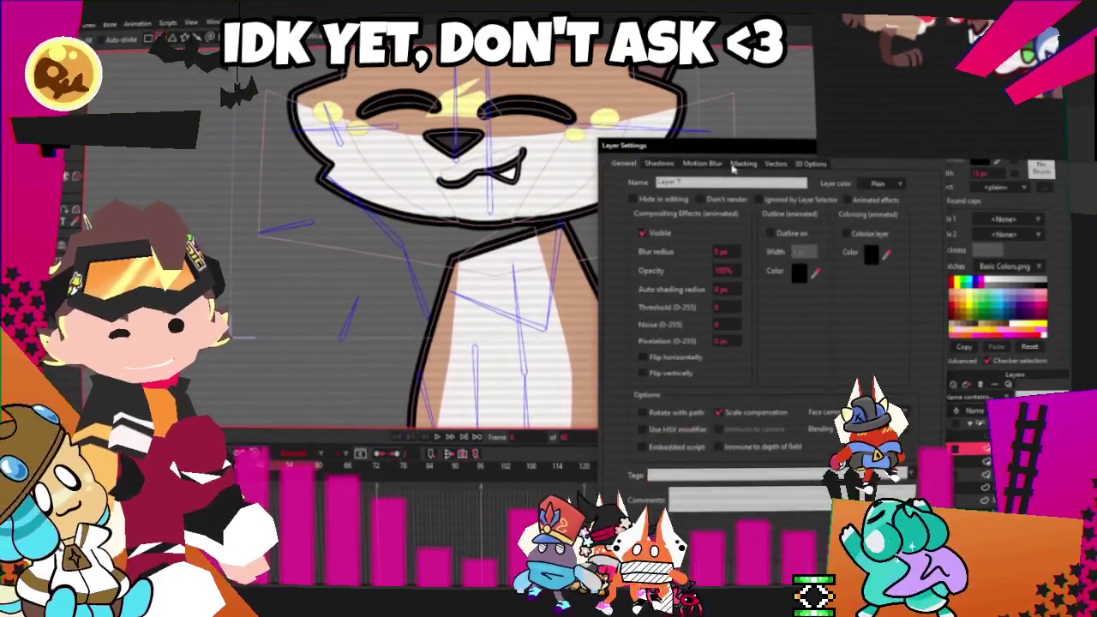
{"action": "left_click", "coordinate": [742, 164]}
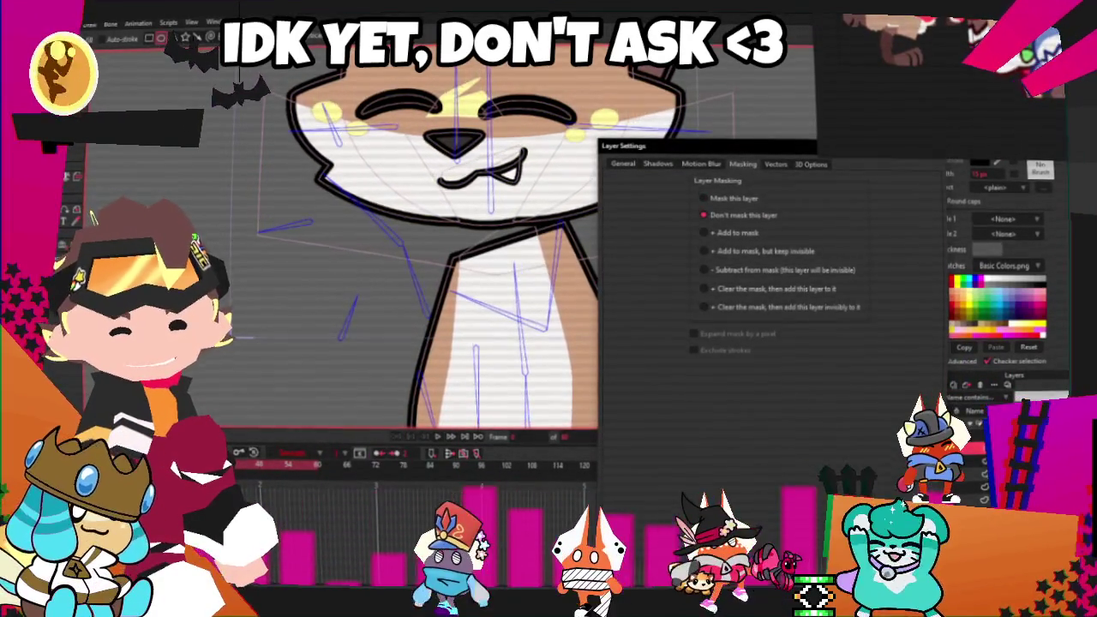
{"action": "key", "text": "Return"}
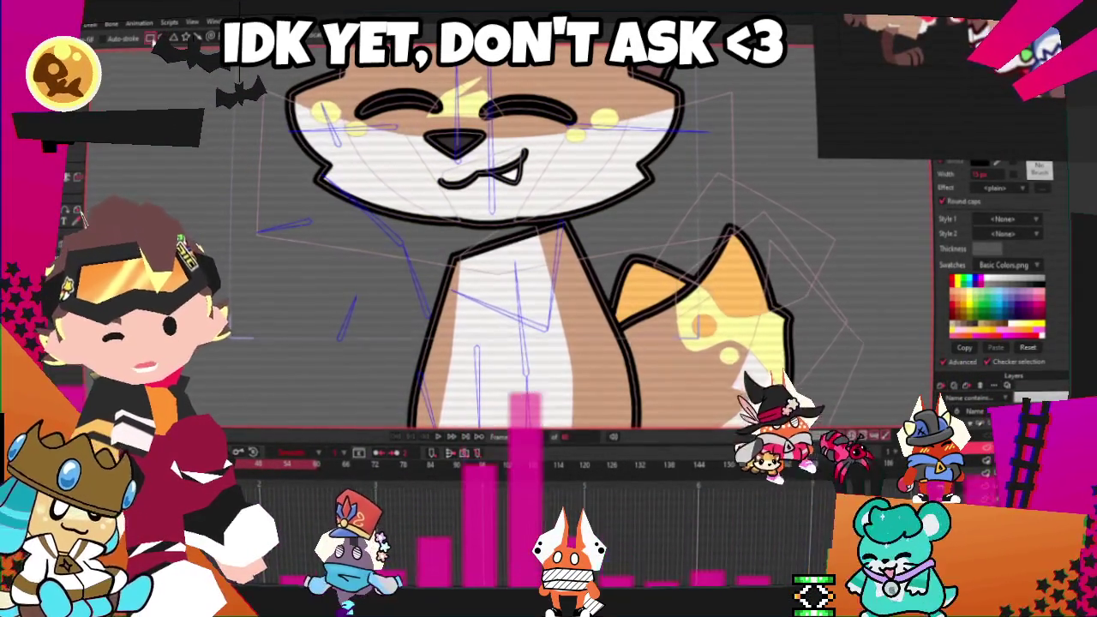
{"action": "left_click_drag", "start_coordinate": [536, 248], "coordinate": [567, 257]}
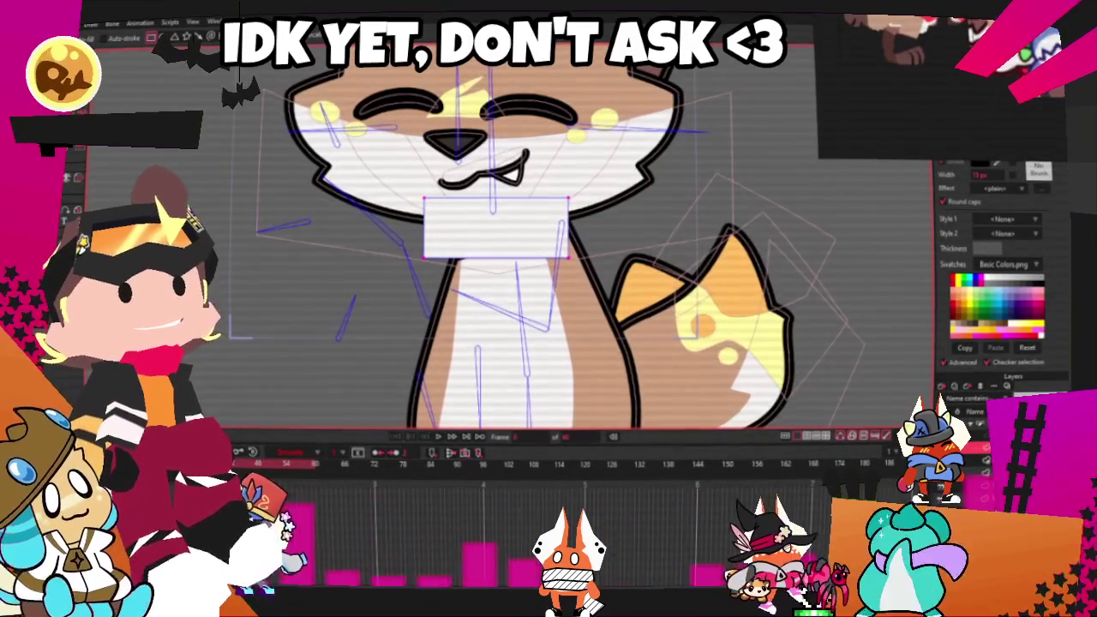
{"action": "key", "text": "m"}
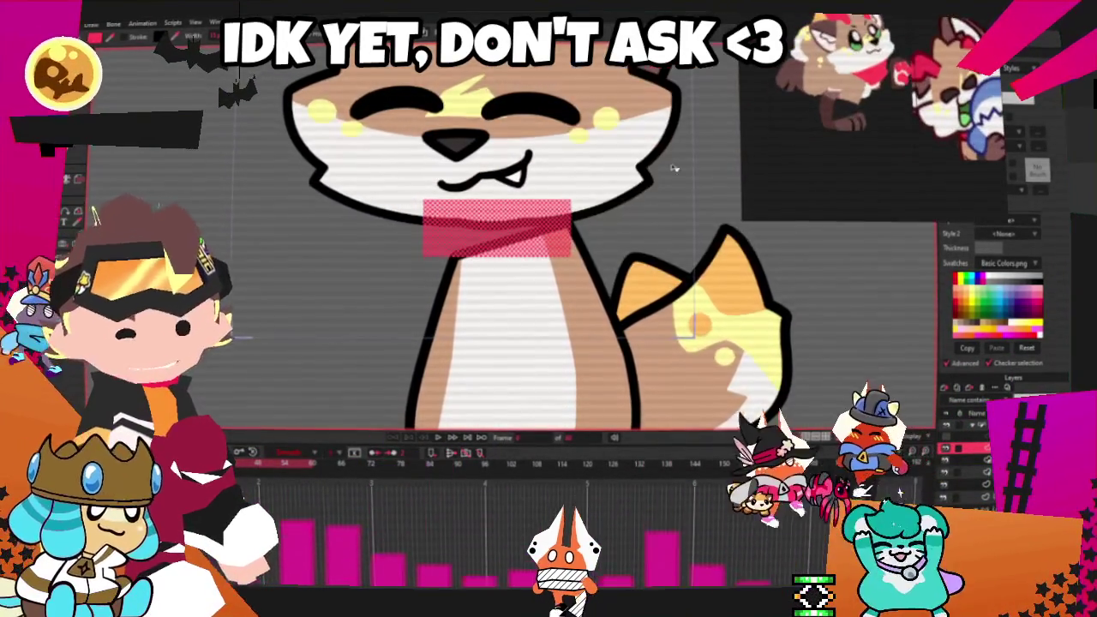
Select the red collar, raise its bottom-left corner, and slope its top edge downward
{"action": "scroll", "coordinate": [520, 250], "scroll_direction": "up", "scroll_amount": 1}
{"action": "left_click", "coordinate": [412, 245]}
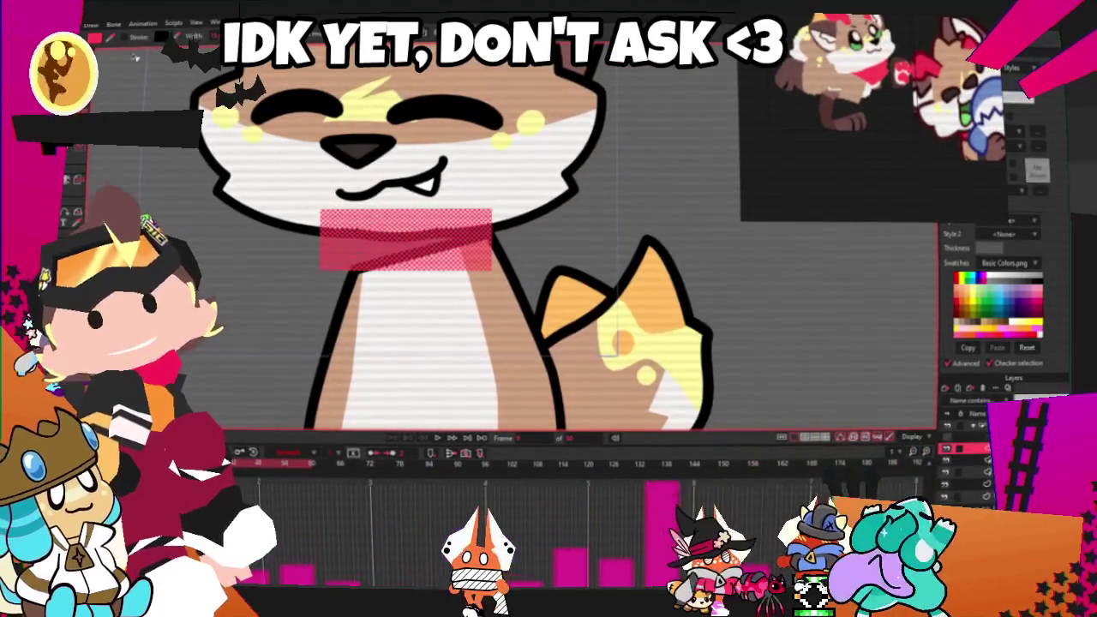
{"action": "scroll", "coordinate": [290, 219], "scroll_direction": "up", "scroll_amount": 2}
{"action": "scroll", "coordinate": [290, 218], "scroll_direction": "up", "scroll_amount": 1}
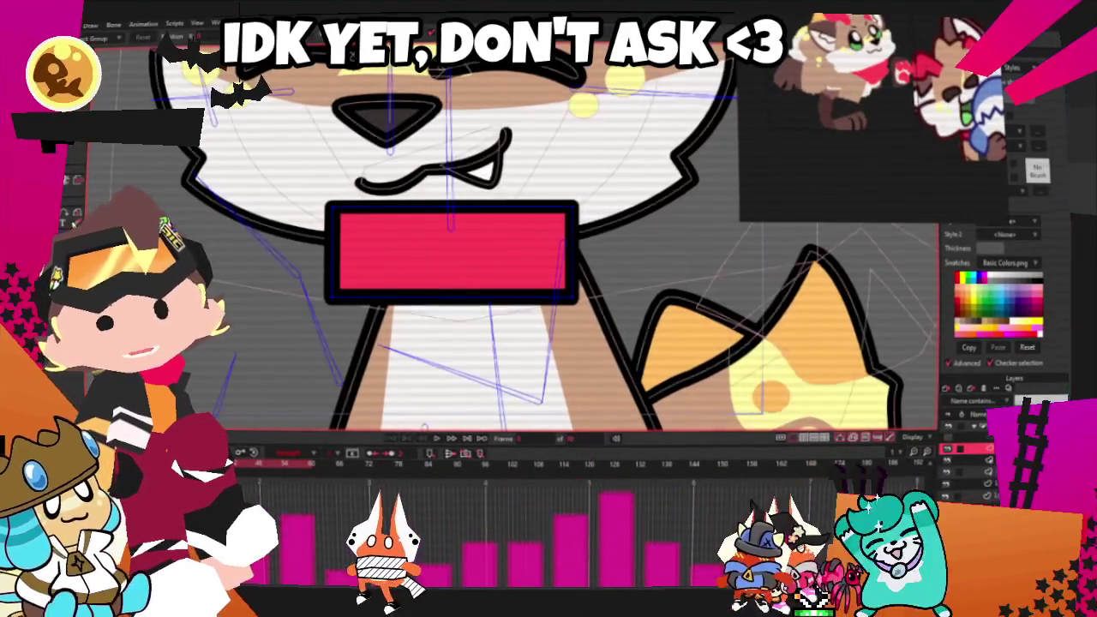
{"action": "left_click_drag", "start_coordinate": [358, 289], "coordinate": [355, 268]}
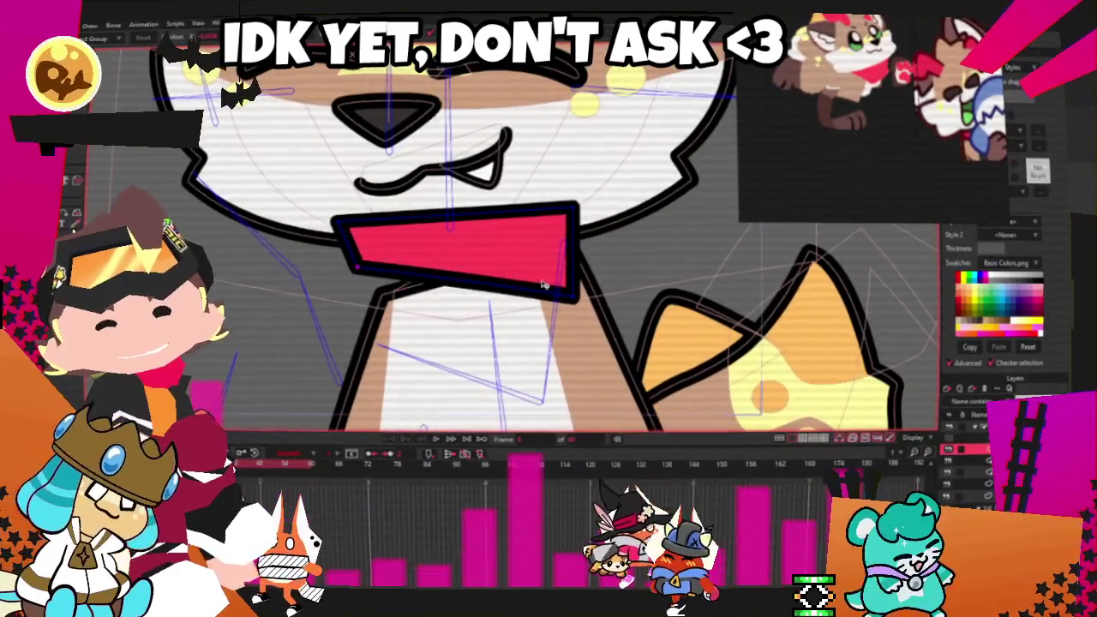
{"action": "left_click_drag", "start_coordinate": [605, 250], "coordinate": [610, 269]}
Pull the collar's points left and down, round its top-left corner, and smooth the right notch
{"action": "left_click_drag", "start_coordinate": [512, 303], "coordinate": [340, 307]}
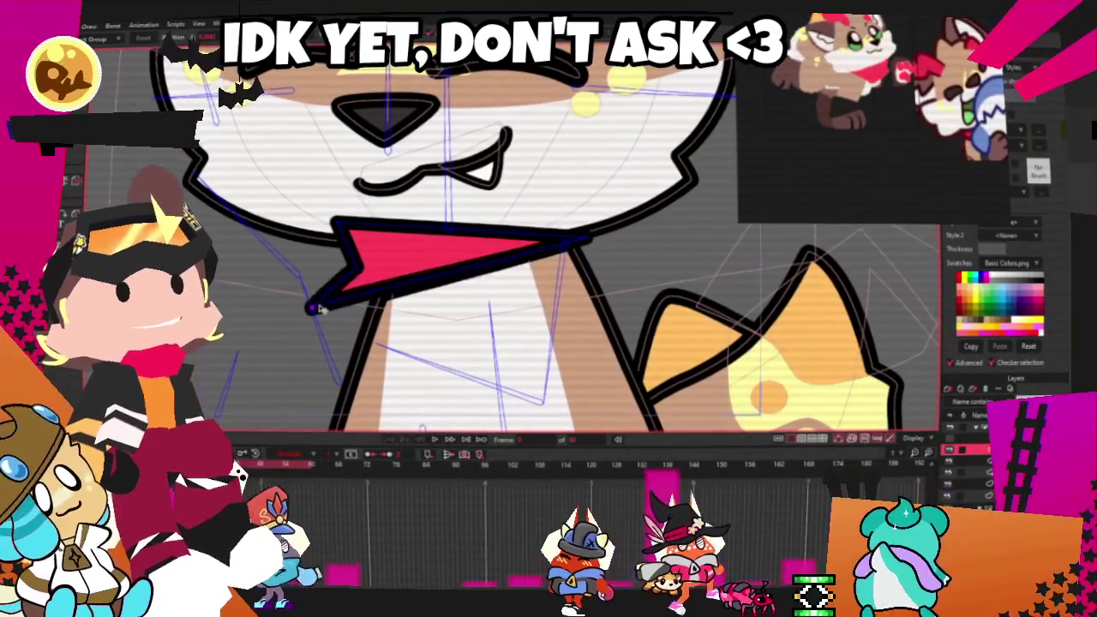
{"action": "left_click_drag", "start_coordinate": [438, 279], "coordinate": [535, 383]}
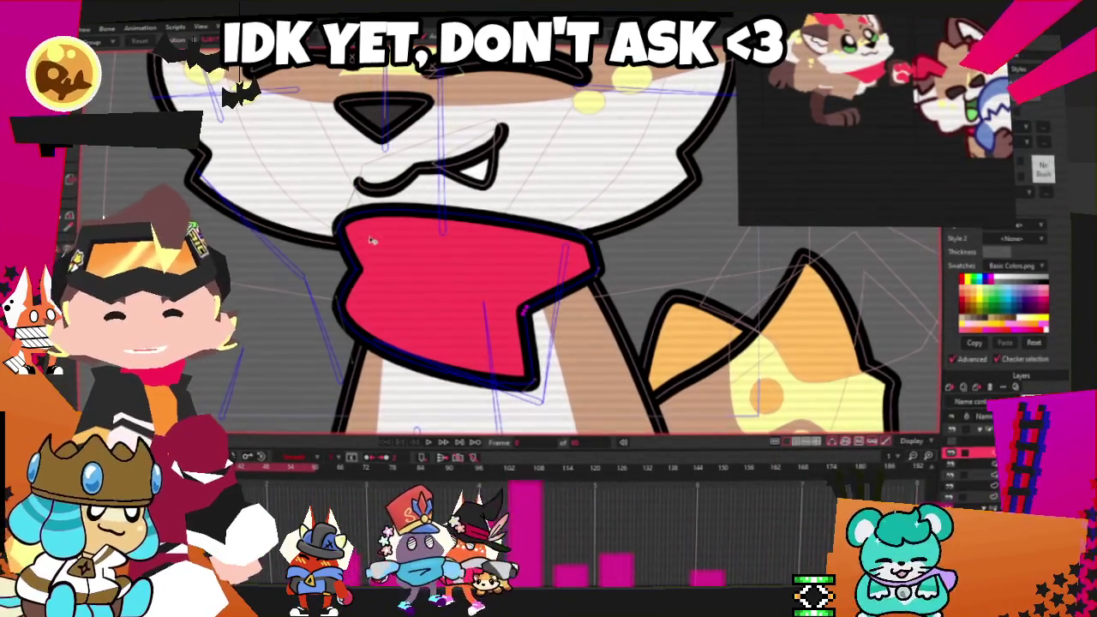
{"action": "left_click_drag", "start_coordinate": [388, 246], "coordinate": [358, 279]}
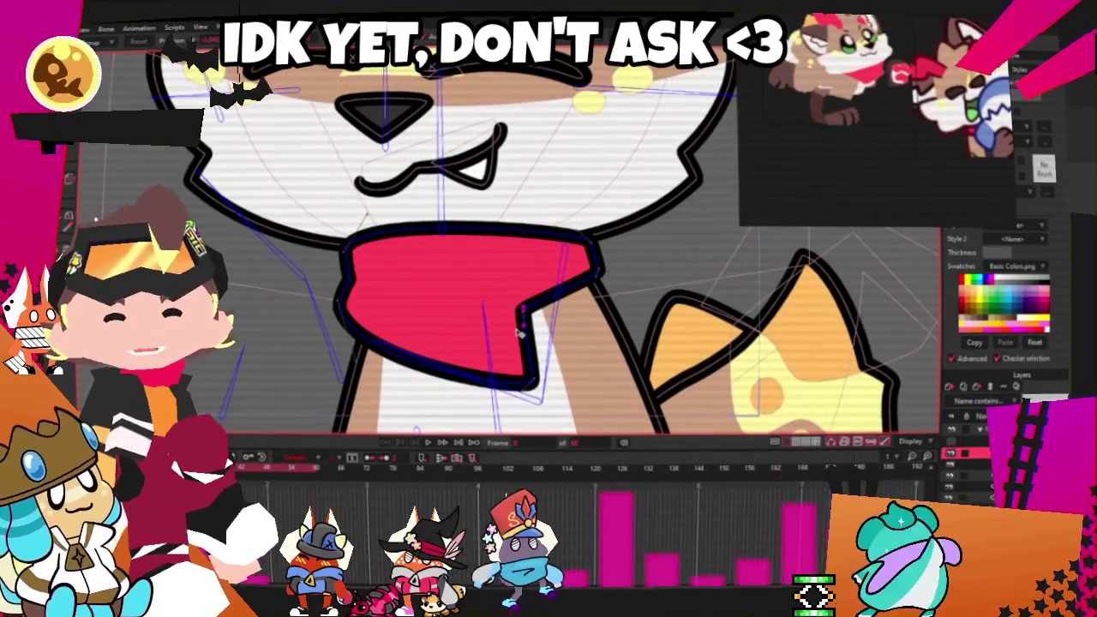
{"action": "left_click_drag", "start_coordinate": [519, 334], "coordinate": [533, 328]}
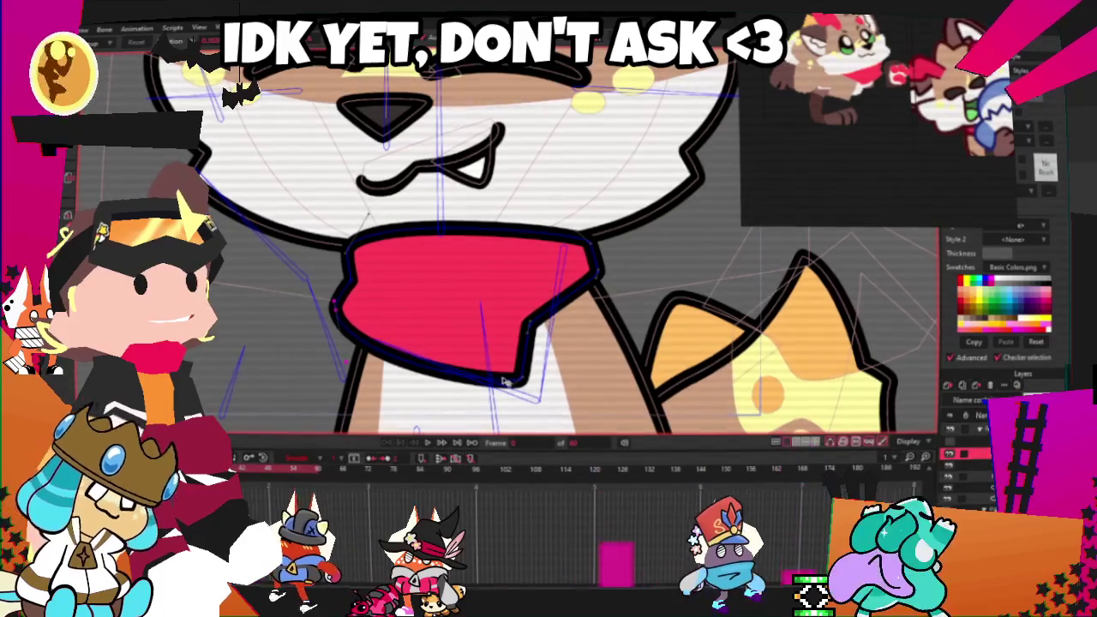
{"action": "scroll", "coordinate": [542, 362], "scroll_direction": "down", "scroll_amount": 5}
{"action": "scroll", "coordinate": [542, 362], "scroll_direction": "up", "scroll_amount": 2}
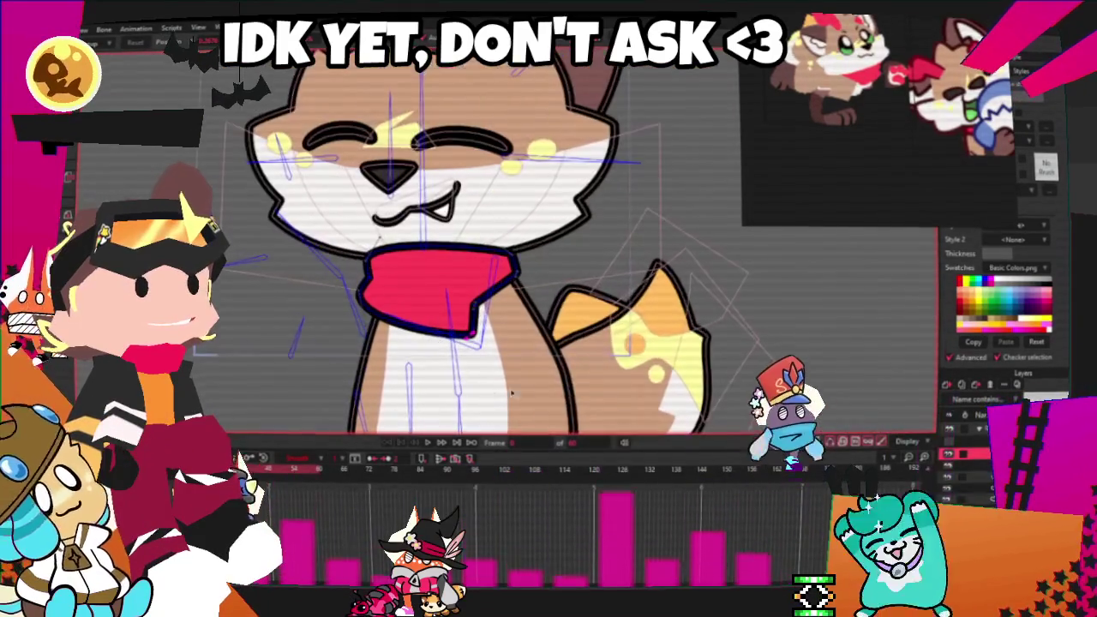
Raise the orange paw above the red collar and zoom in to check the overlap
{"action": "scroll", "coordinate": [542, 362], "scroll_direction": "up", "scroll_amount": 2}
{"action": "scroll", "coordinate": [542, 362], "scroll_direction": "up", "scroll_amount": 1}
{"action": "key", "text": "Right"}
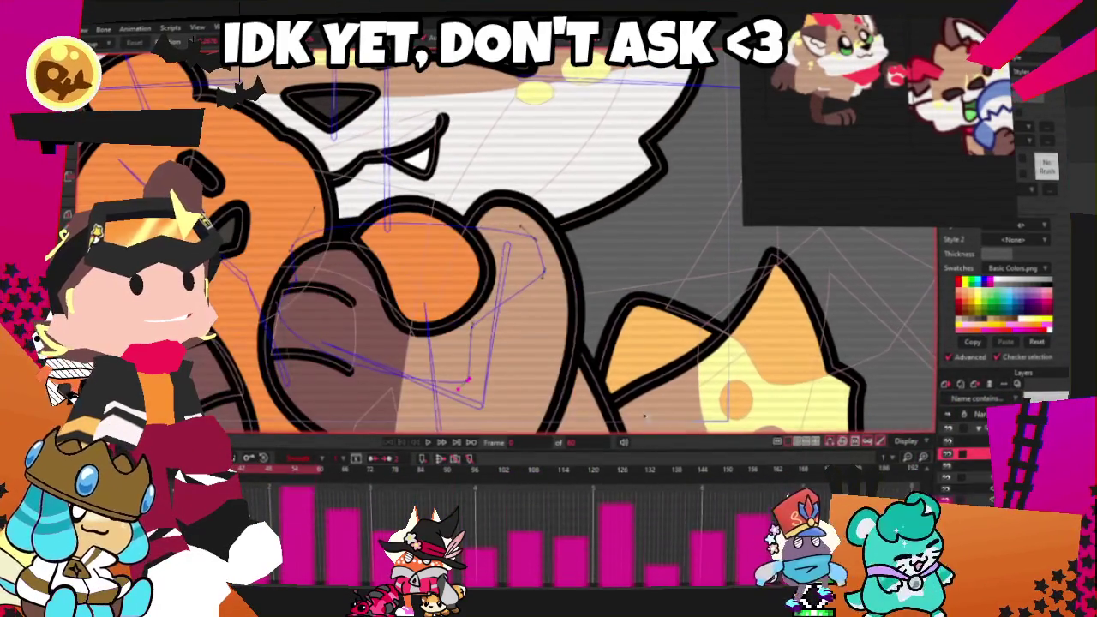
{"action": "scroll", "coordinate": [454, 267], "scroll_direction": "down", "scroll_amount": 2}
{"action": "scroll", "coordinate": [454, 267], "scroll_direction": "down", "scroll_amount": 2}
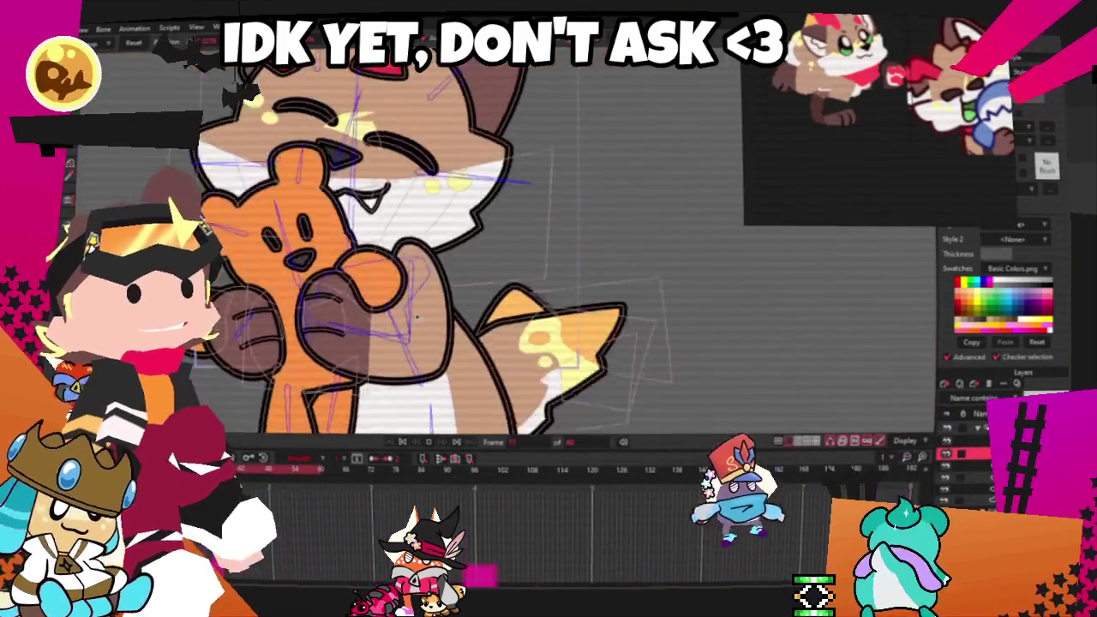
{"action": "scroll", "coordinate": [454, 267], "scroll_direction": "up", "scroll_amount": 2}
{"action": "scroll", "coordinate": [454, 267], "scroll_direction": "up", "scroll_amount": 1}
{"action": "scroll", "coordinate": [454, 268], "scroll_direction": "down", "scroll_amount": 1}
{"action": "scroll", "coordinate": [454, 267], "scroll_direction": "down", "scroll_amount": 2}
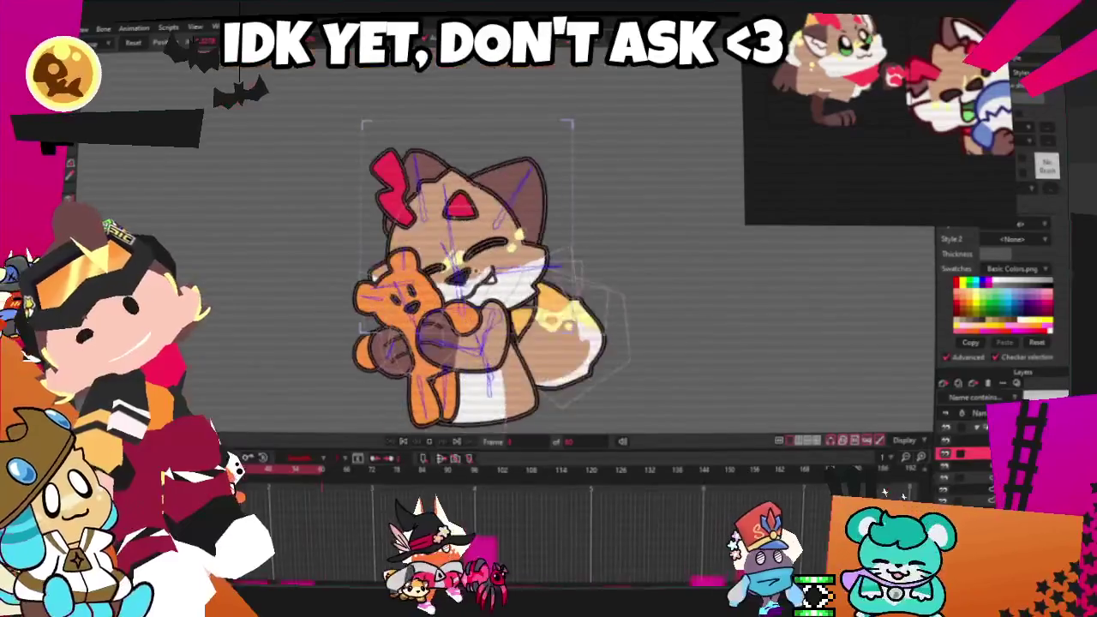
{"action": "scroll", "coordinate": [490, 315], "scroll_direction": "up", "scroll_amount": 3}
{"action": "scroll", "coordinate": [489, 313], "scroll_direction": "down", "scroll_amount": 1}
{"action": "scroll", "coordinate": [492, 315], "scroll_direction": "down", "scroll_amount": 1}
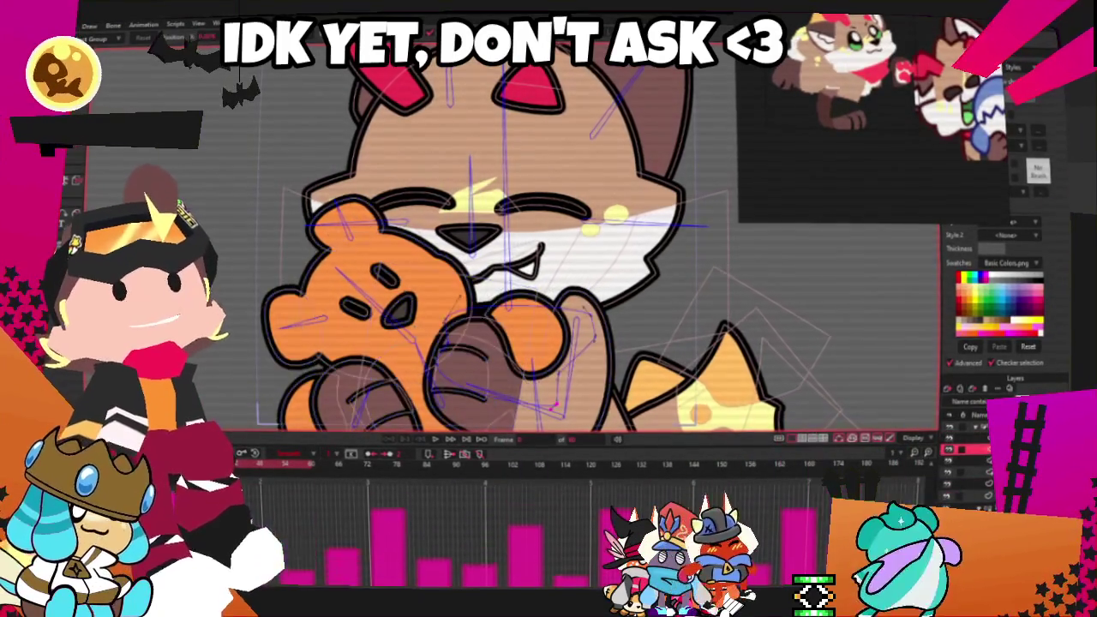
{"action": "scroll", "coordinate": [473, 304], "scroll_direction": "up", "scroll_amount": 2}
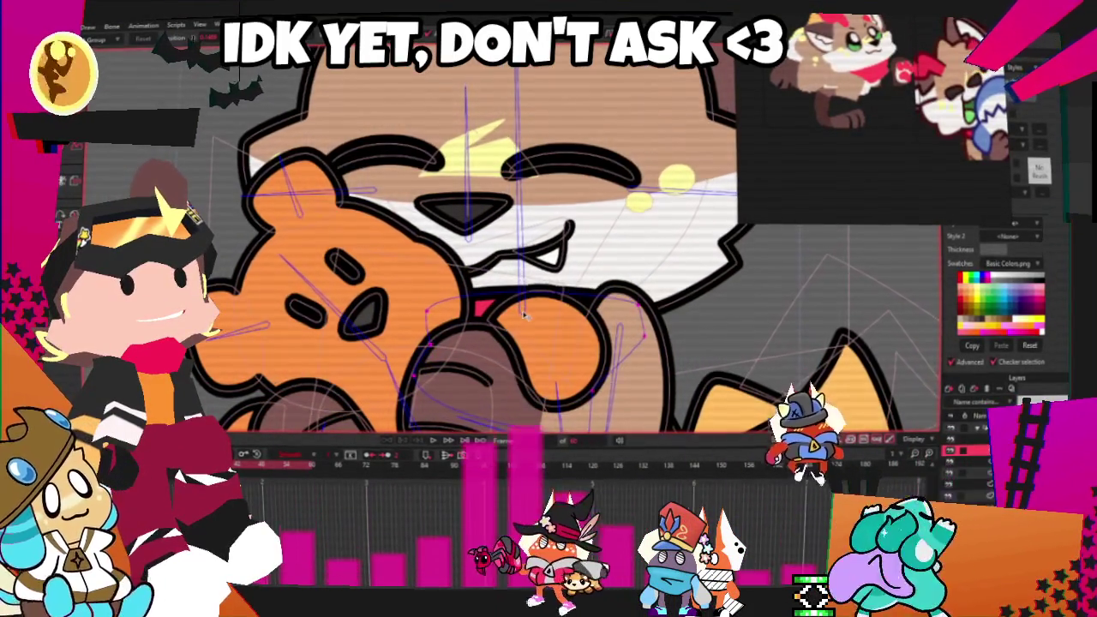
{"action": "left_click", "coordinate": [431, 442]}
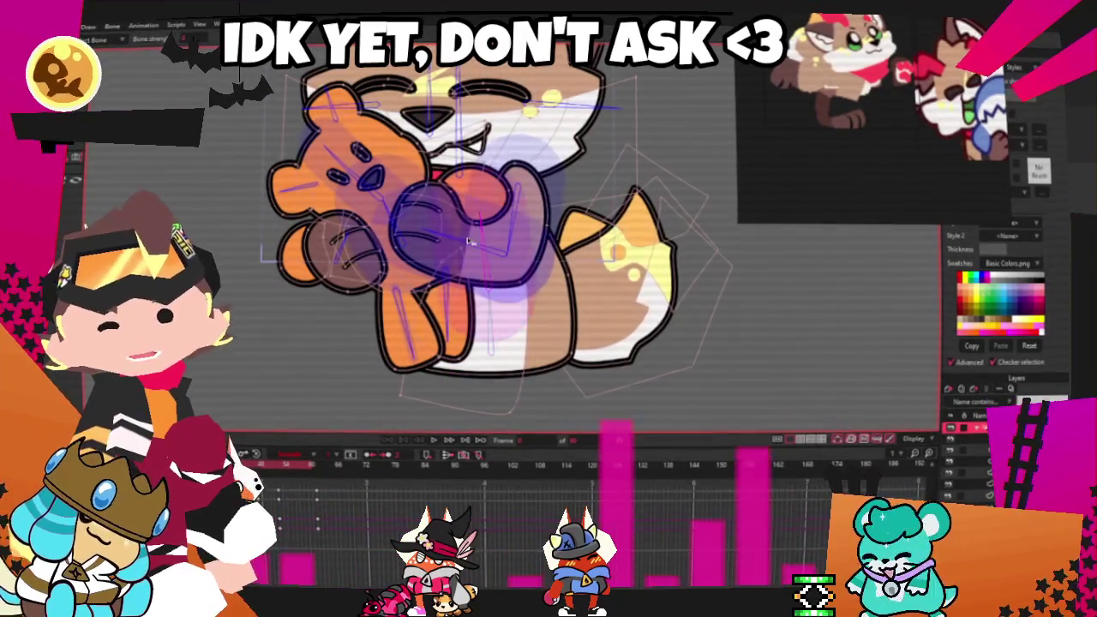
On a chosen timeline frame, drag the cat's paw bone lower into a new pose
{"action": "scroll", "coordinate": [485, 242], "scroll_direction": "down", "scroll_amount": 3}
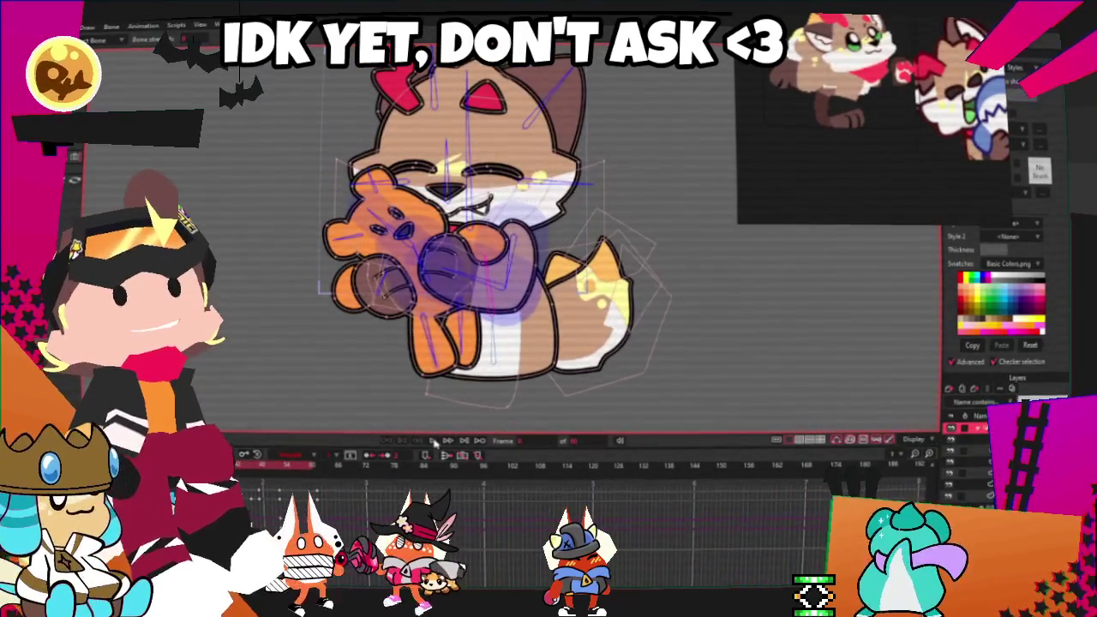
{"action": "scroll", "coordinate": [433, 440], "scroll_direction": "down", "scroll_amount": 2}
{"action": "scroll", "coordinate": [433, 441], "scroll_direction": "down", "scroll_amount": 2}
{"action": "scroll", "coordinate": [522, 292], "scroll_direction": "up", "scroll_amount": 5}
{"action": "scroll", "coordinate": [522, 292], "scroll_direction": "up", "scroll_amount": 2}
{"action": "scroll", "coordinate": [523, 292], "scroll_direction": "down", "scroll_amount": 3}
{"action": "scroll", "coordinate": [523, 292], "scroll_direction": "up", "scroll_amount": 3}
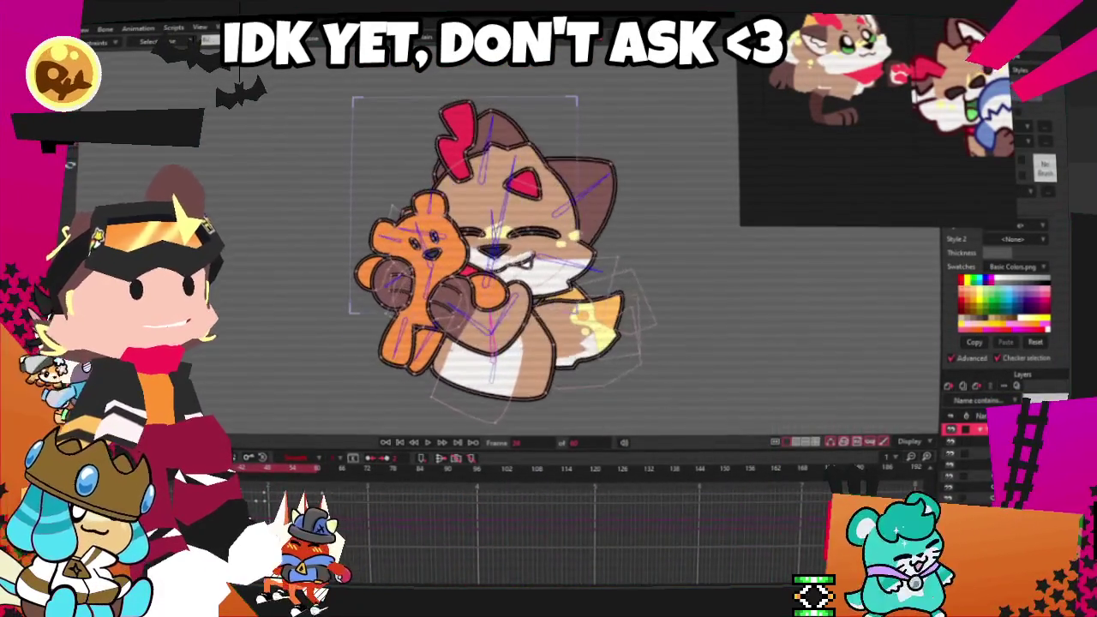
{"action": "scroll", "coordinate": [449, 326], "scroll_direction": "up", "scroll_amount": 3}
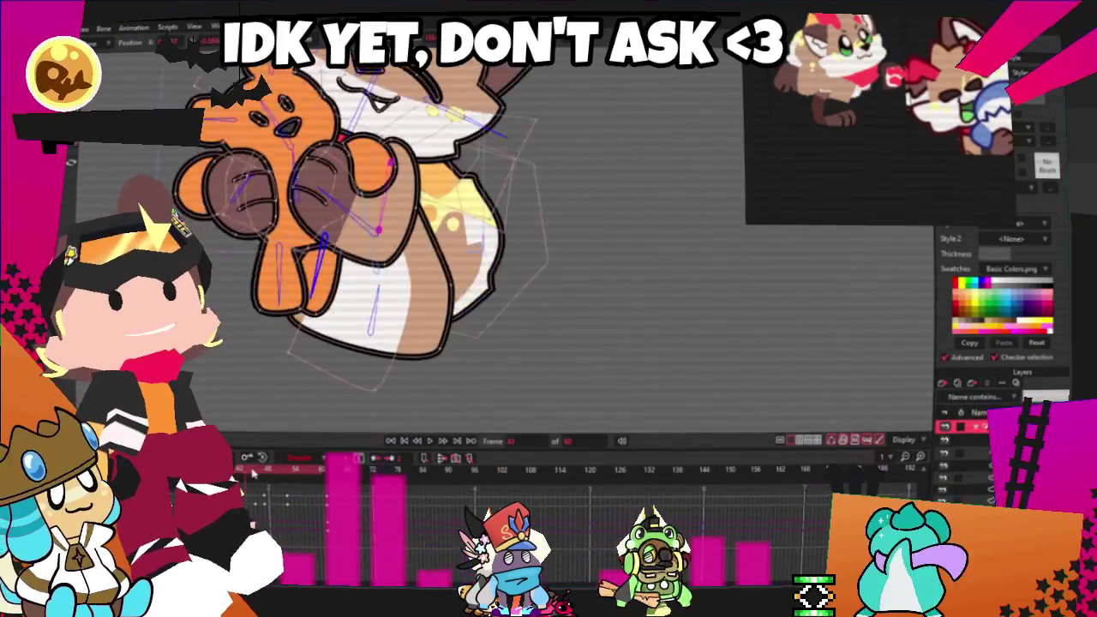
{"action": "left_click", "coordinate": [329, 478]}
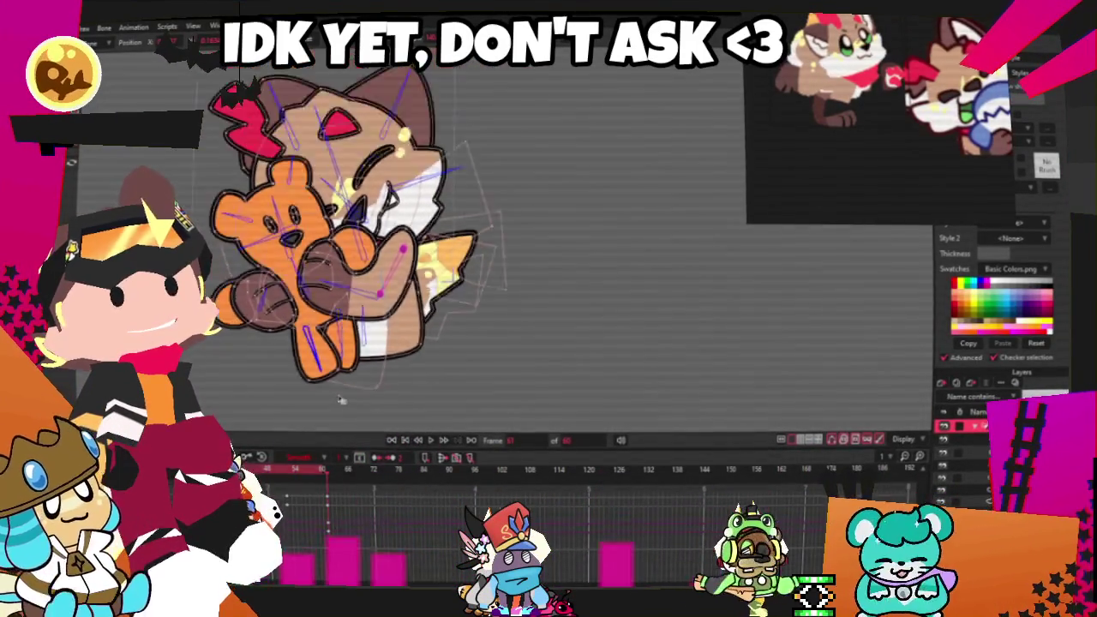
{"action": "scroll", "coordinate": [337, 395], "scroll_direction": "up", "scroll_amount": 3}
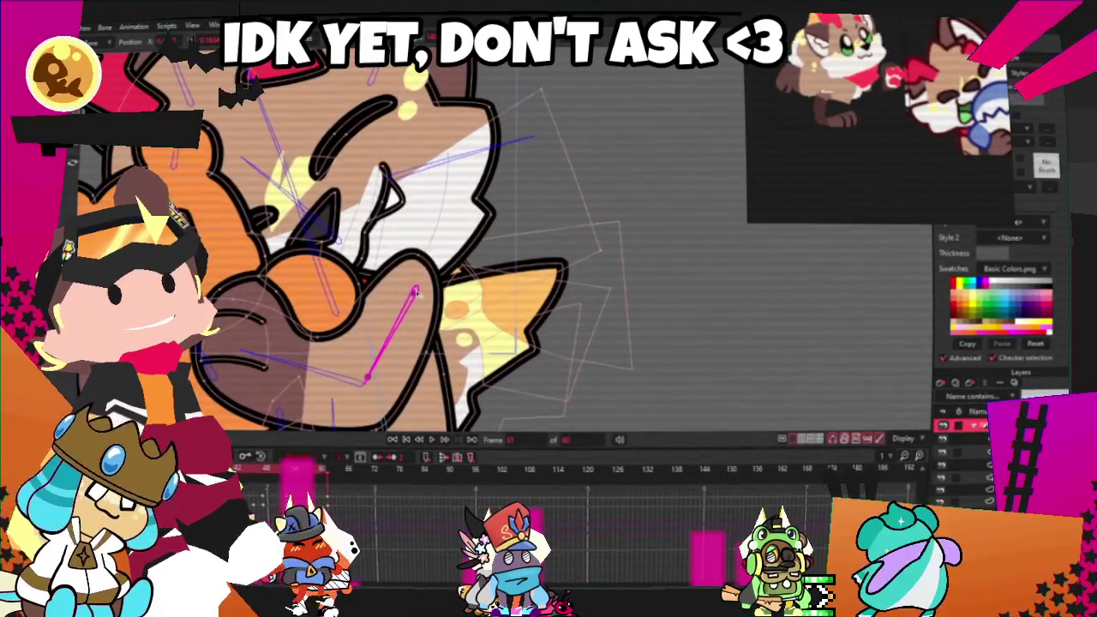
{"action": "left_click_drag", "start_coordinate": [415, 292], "coordinate": [419, 328]}
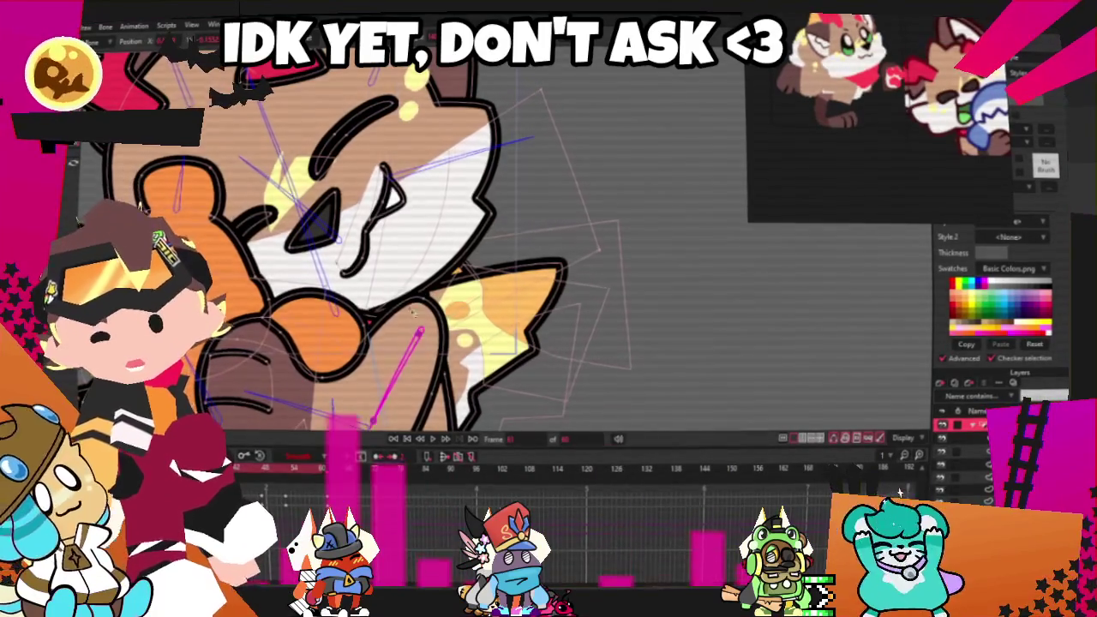
Step back and forward through the frames to check the paw motion
{"action": "scroll", "coordinate": [417, 328], "scroll_direction": "down", "scroll_amount": 3}
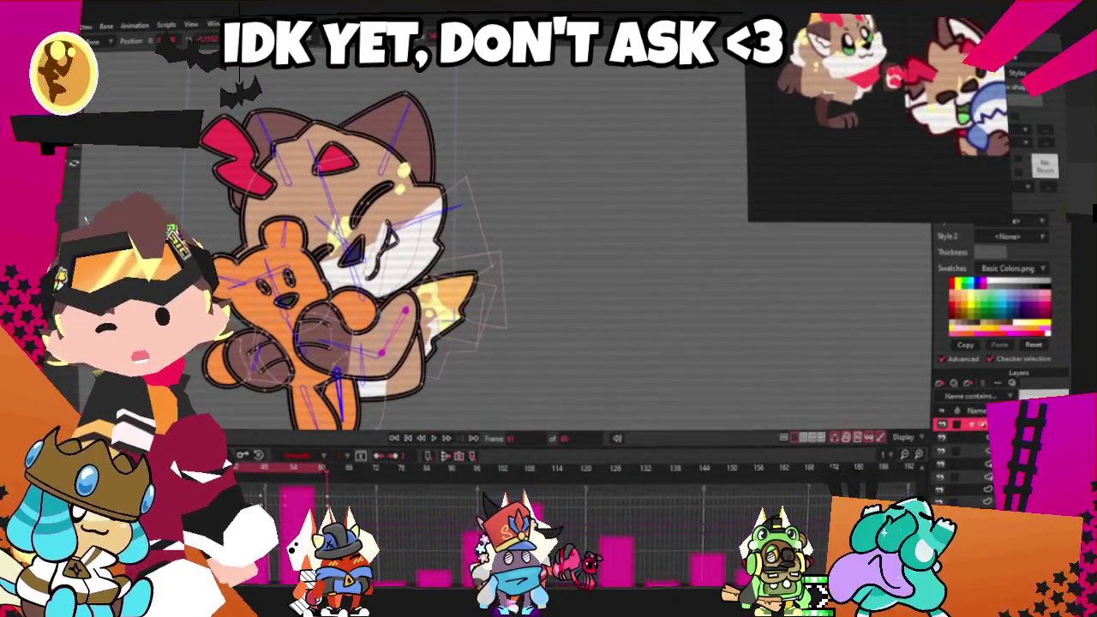
{"action": "left_click", "coordinate": [276, 475]}
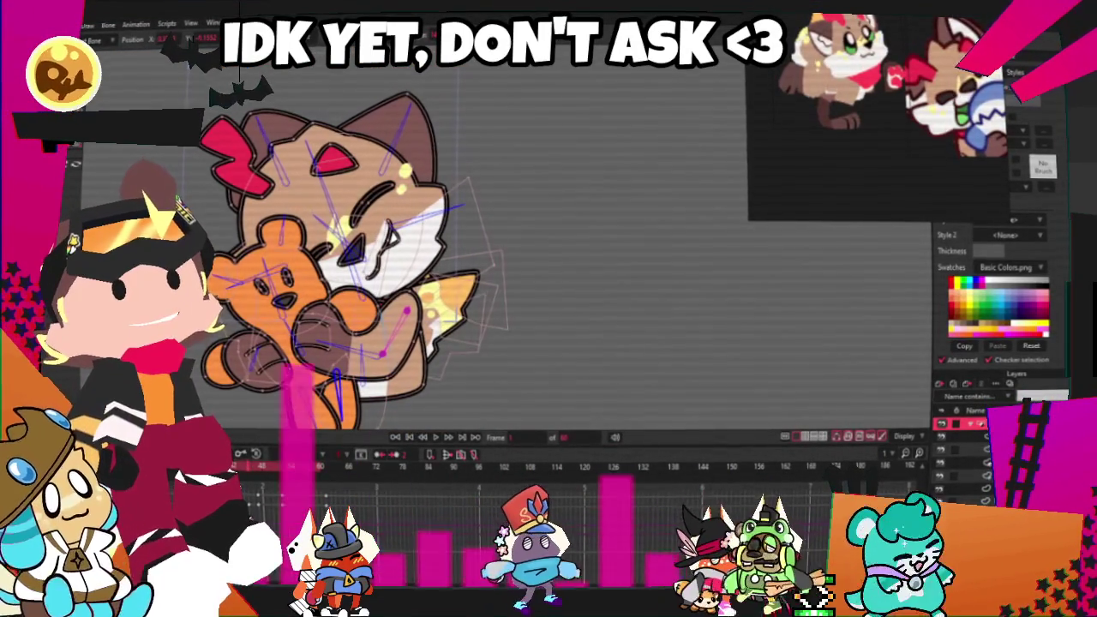
{"action": "key", "text": "space"}
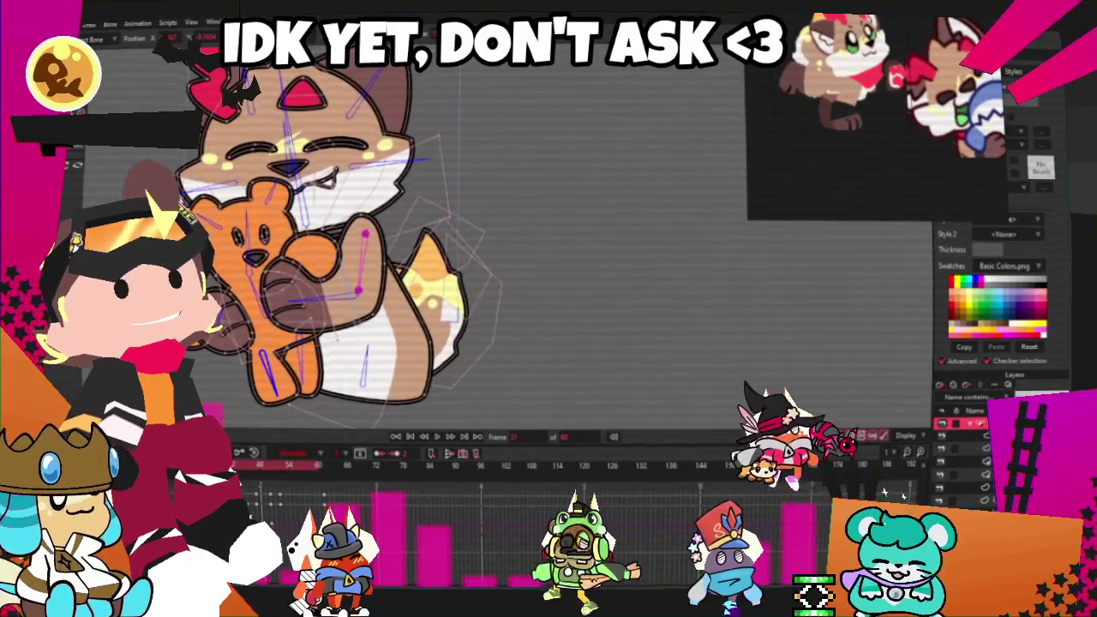
{"action": "left_click", "coordinate": [436, 437]}
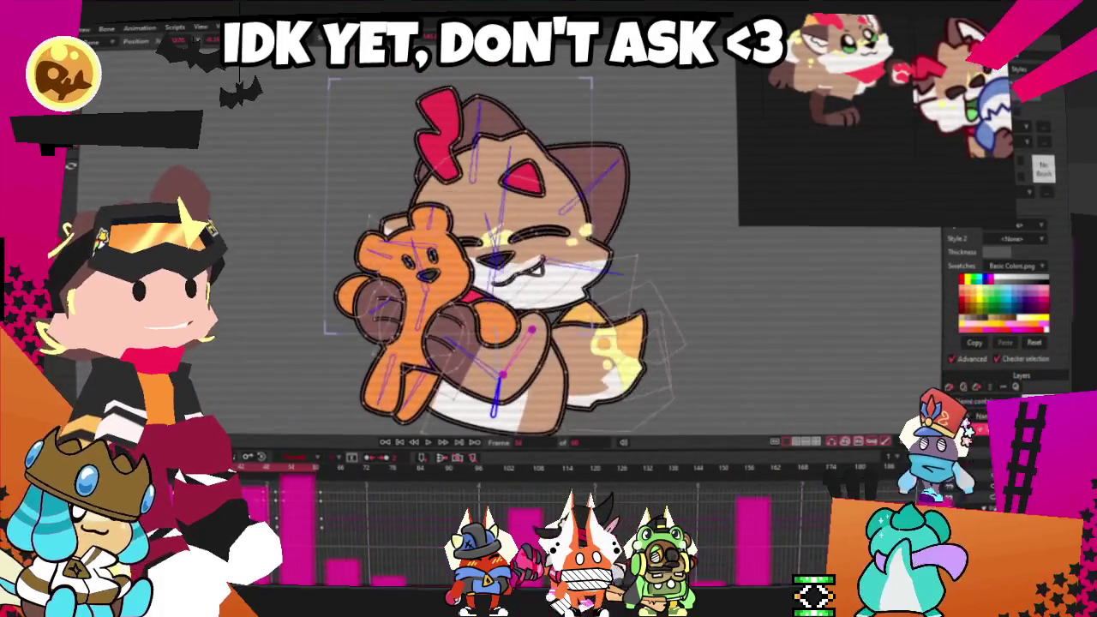
Zoom around the cat rig and play the hug animation through
{"action": "scroll", "coordinate": [394, 321], "scroll_direction": "up", "scroll_amount": 2}
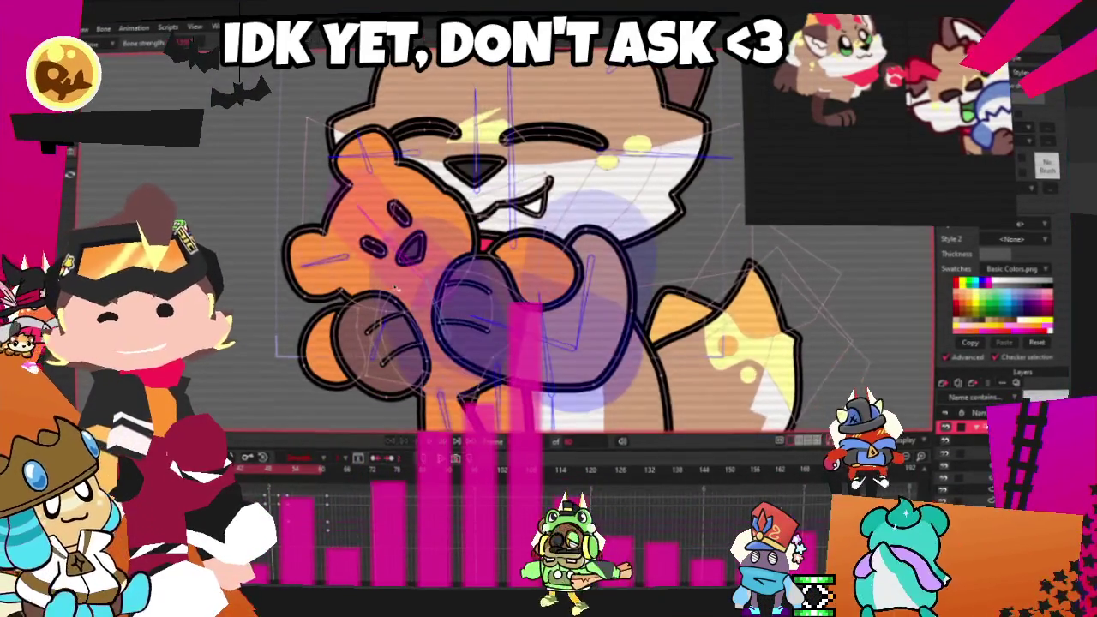
{"action": "scroll", "coordinate": [388, 289], "scroll_direction": "up", "scroll_amount": 2}
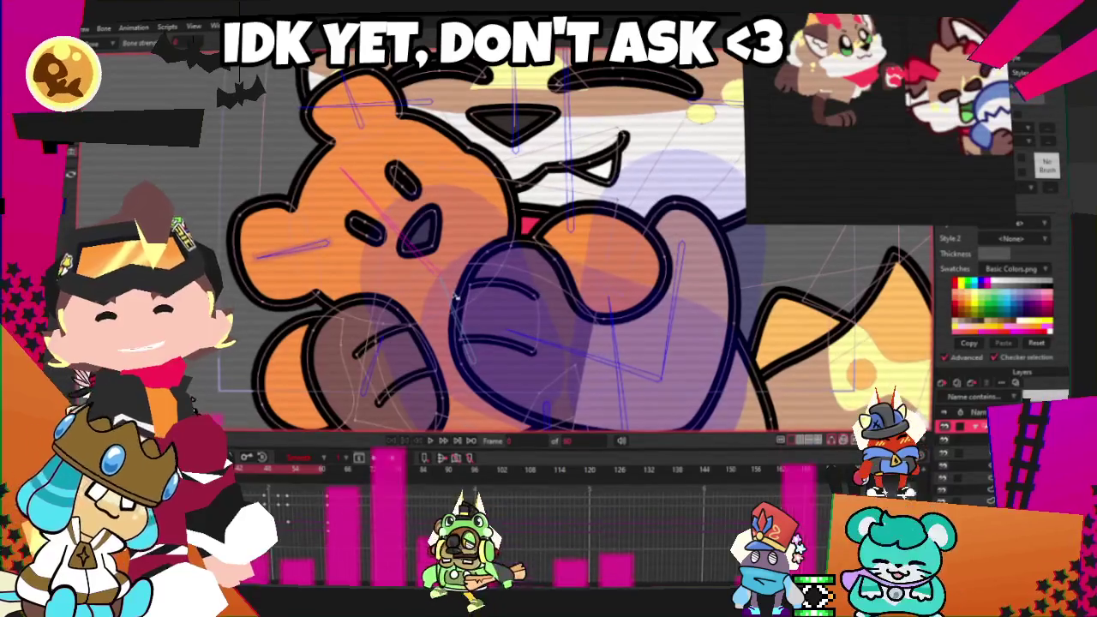
{"action": "scroll", "coordinate": [497, 257], "scroll_direction": "down", "scroll_amount": 2}
{"action": "scroll", "coordinate": [479, 240], "scroll_direction": "up", "scroll_amount": 2}
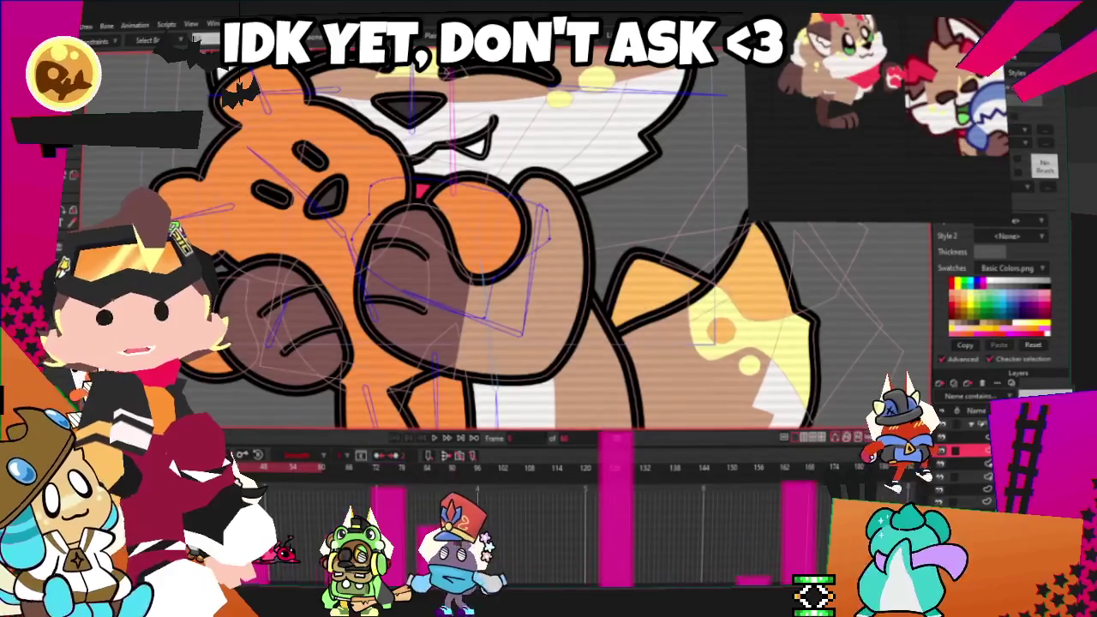
{"action": "scroll", "coordinate": [287, 200], "scroll_direction": "down", "scroll_amount": 1}
{"action": "scroll", "coordinate": [287, 201], "scroll_direction": "down", "scroll_amount": 1}
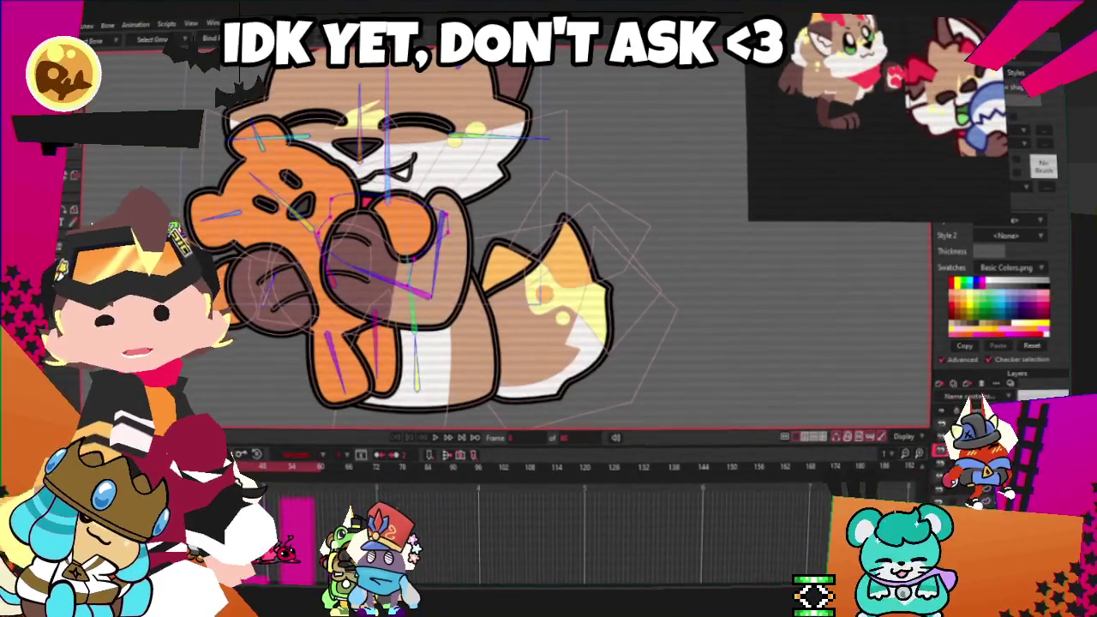
{"action": "left_click", "coordinate": [440, 439]}
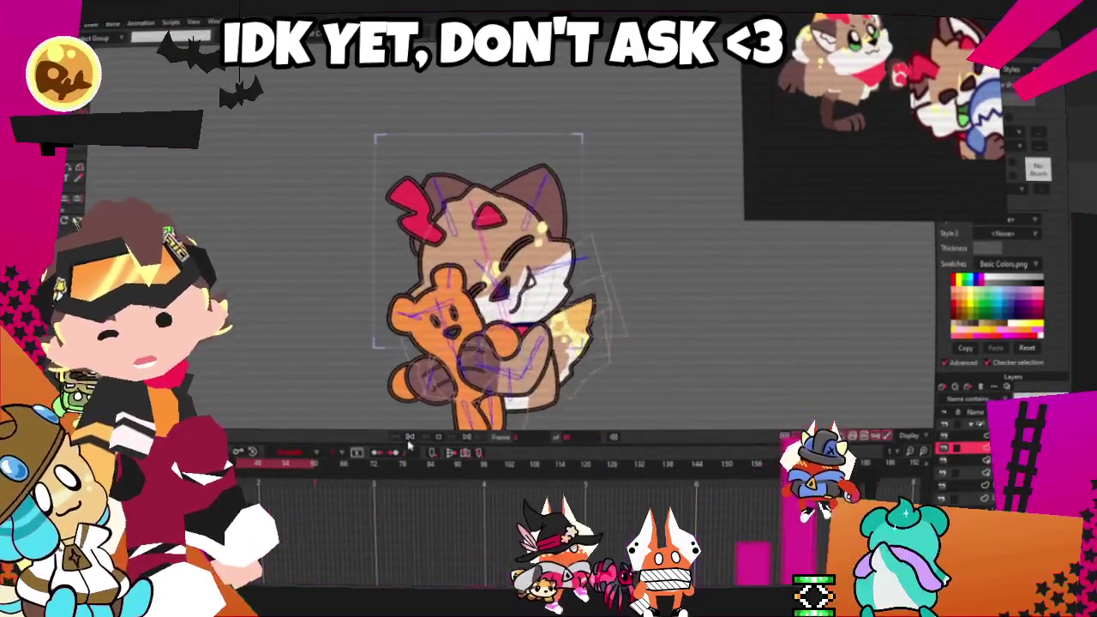
{"action": "scroll", "coordinate": [587, 363], "scroll_direction": "down", "scroll_amount": 3}
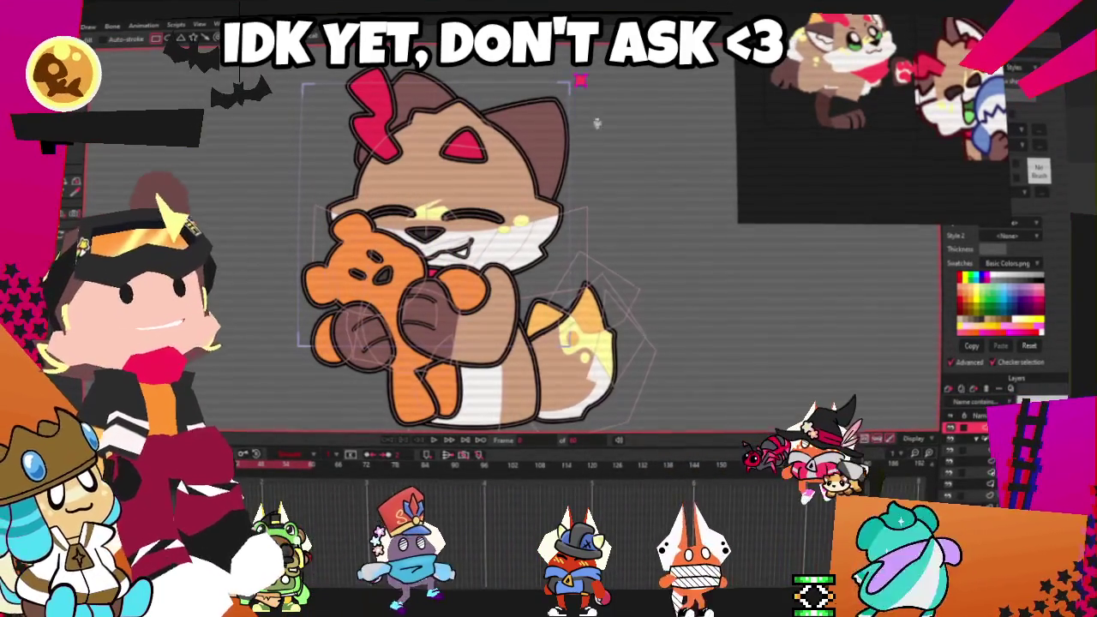
Draw a red rectangle right of the cat, widen it, and draw another on the left
{"action": "left_click_drag", "start_coordinate": [579, 79], "coordinate": [703, 386]}
{"action": "scroll", "coordinate": [650, 301], "scroll_direction": "down", "scroll_amount": 2}
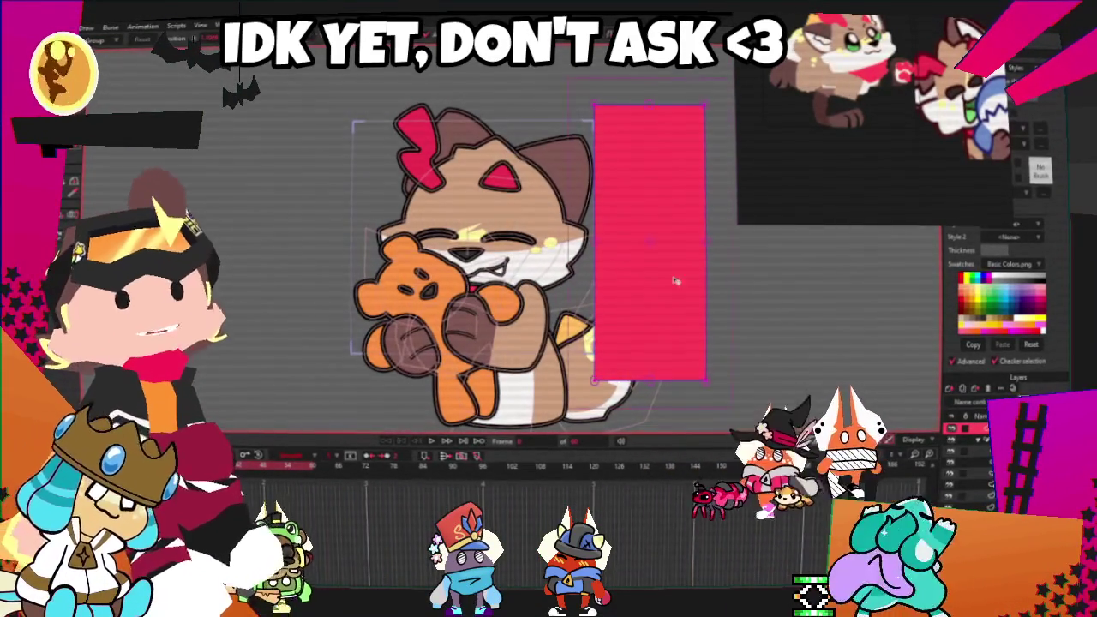
{"action": "left_click_drag", "start_coordinate": [652, 278], "coordinate": [864, 272]}
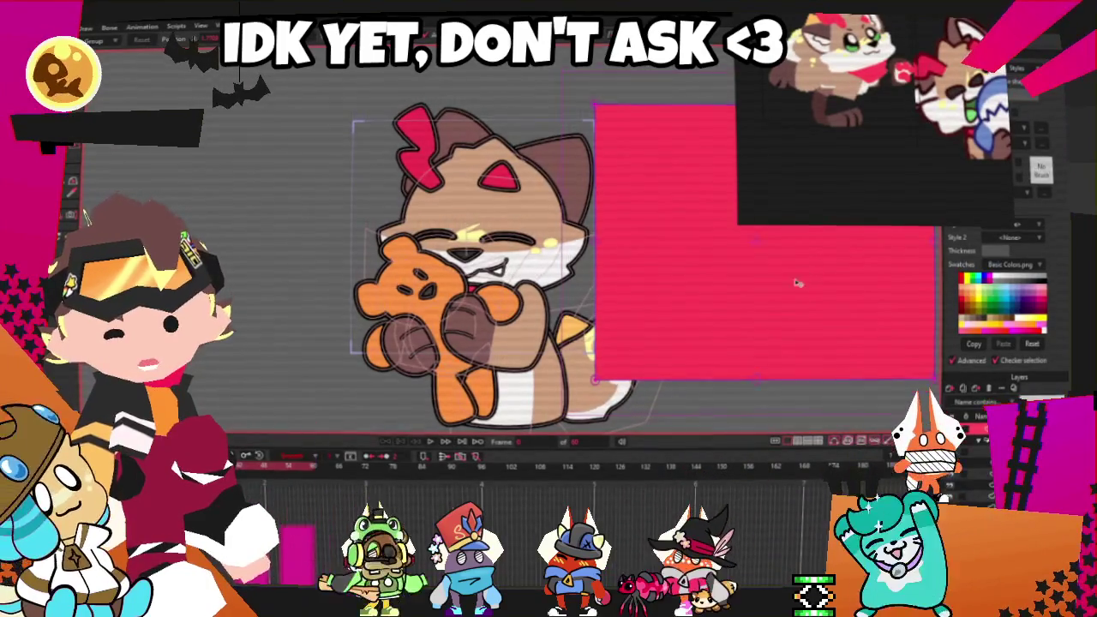
{"action": "left_click_drag", "start_coordinate": [353, 106], "coordinate": [79, 377]}
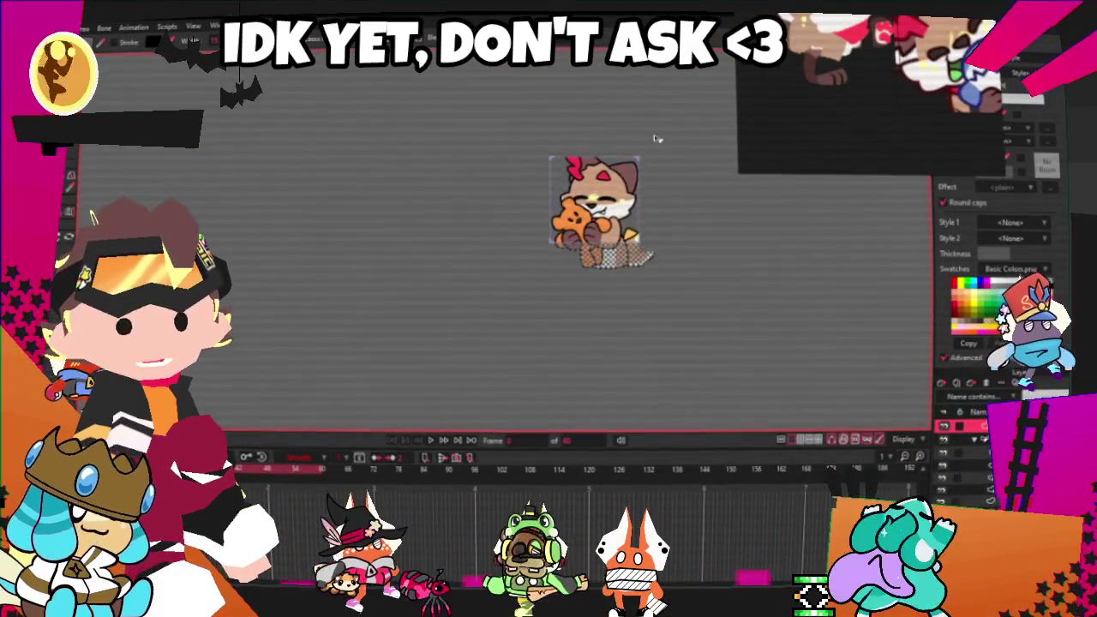
Zoom into the canvas and play the cat-and-teddy animation from the start
{"action": "scroll", "coordinate": [790, 292], "scroll_direction": "up", "scroll_amount": 3}
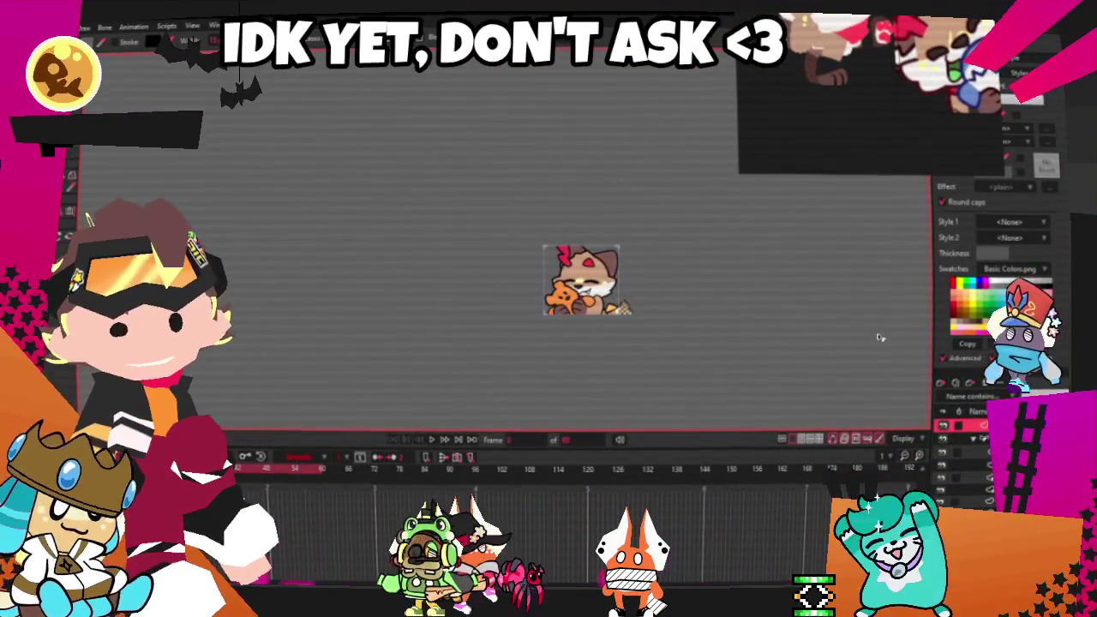
{"action": "scroll", "coordinate": [613, 323], "scroll_direction": "up", "scroll_amount": 2}
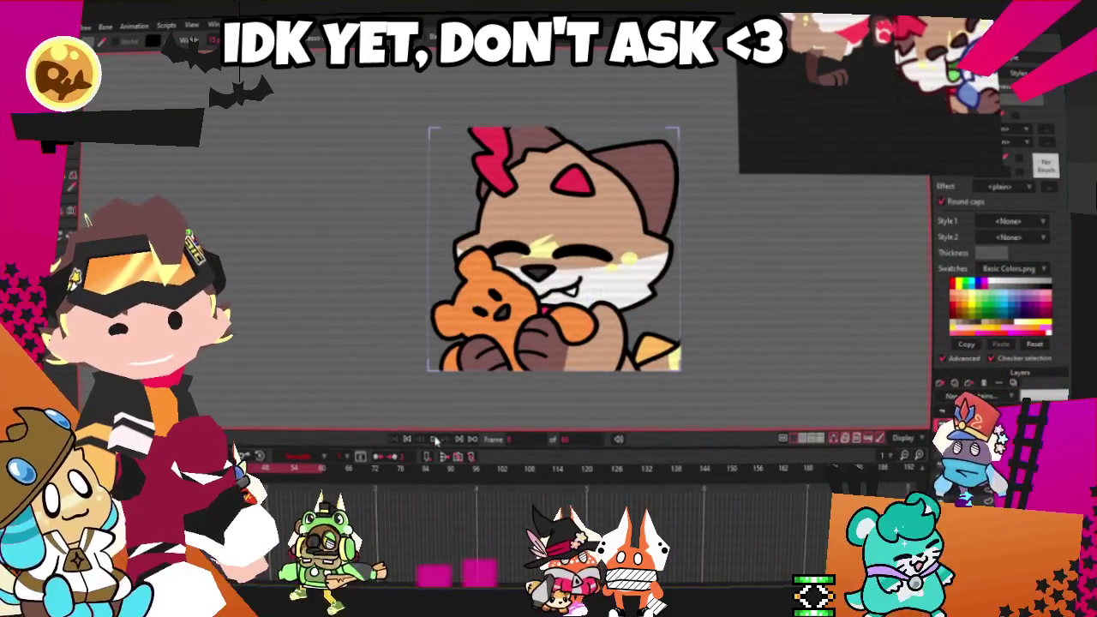
{"action": "left_click", "coordinate": [435, 440]}
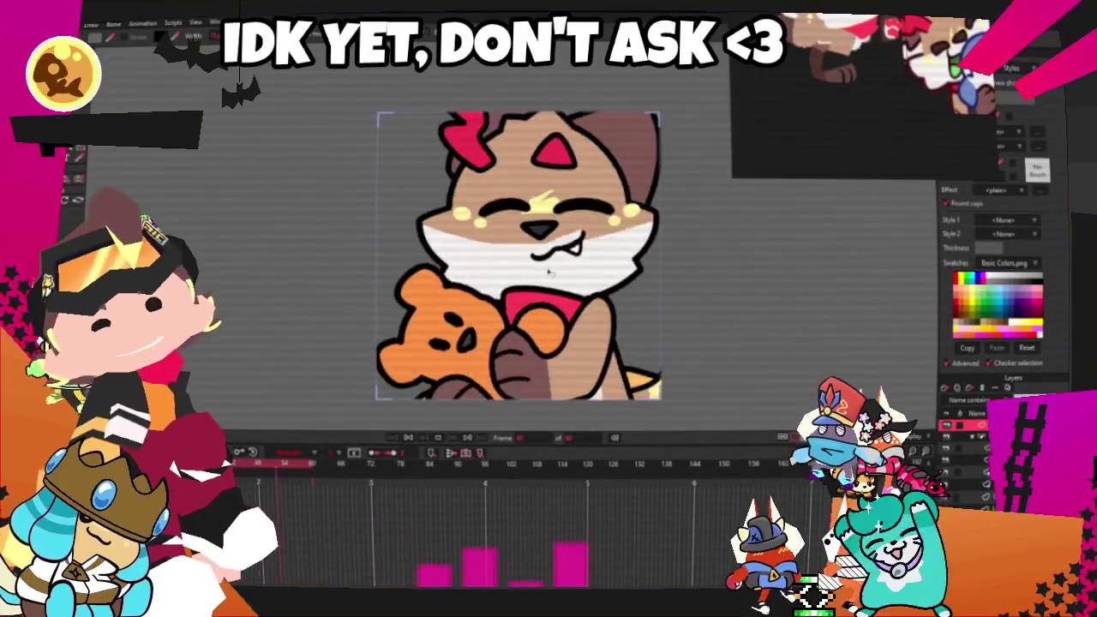
{"action": "scroll", "coordinate": [544, 322], "scroll_direction": "up", "scroll_amount": 3}
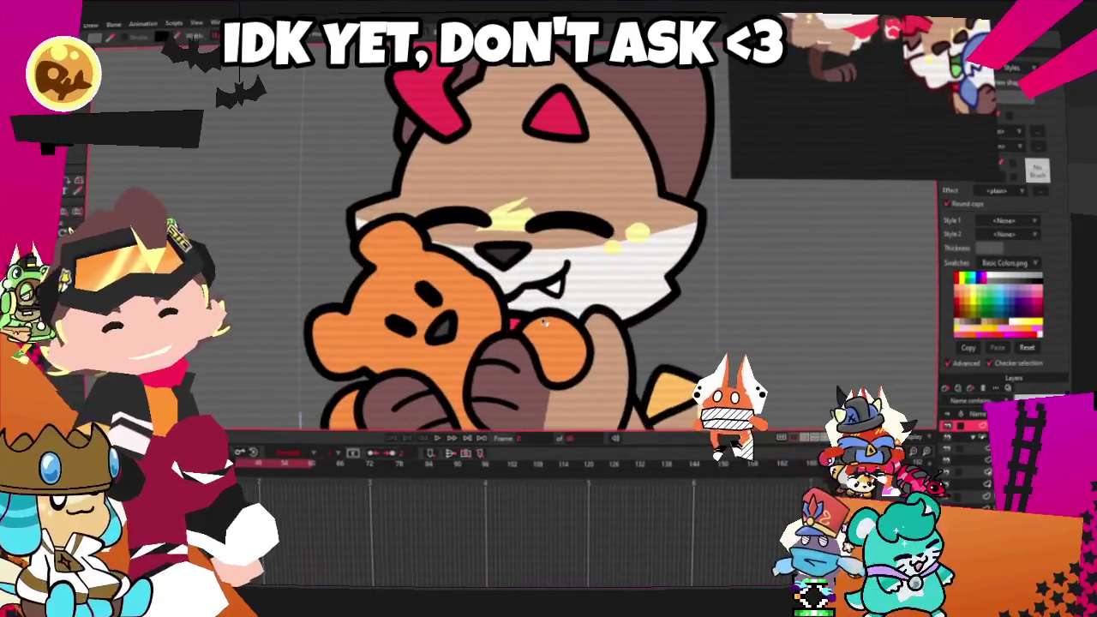
Select the cat layer and its central head bone to show its influence region
{"action": "left_click", "coordinate": [966, 459]}
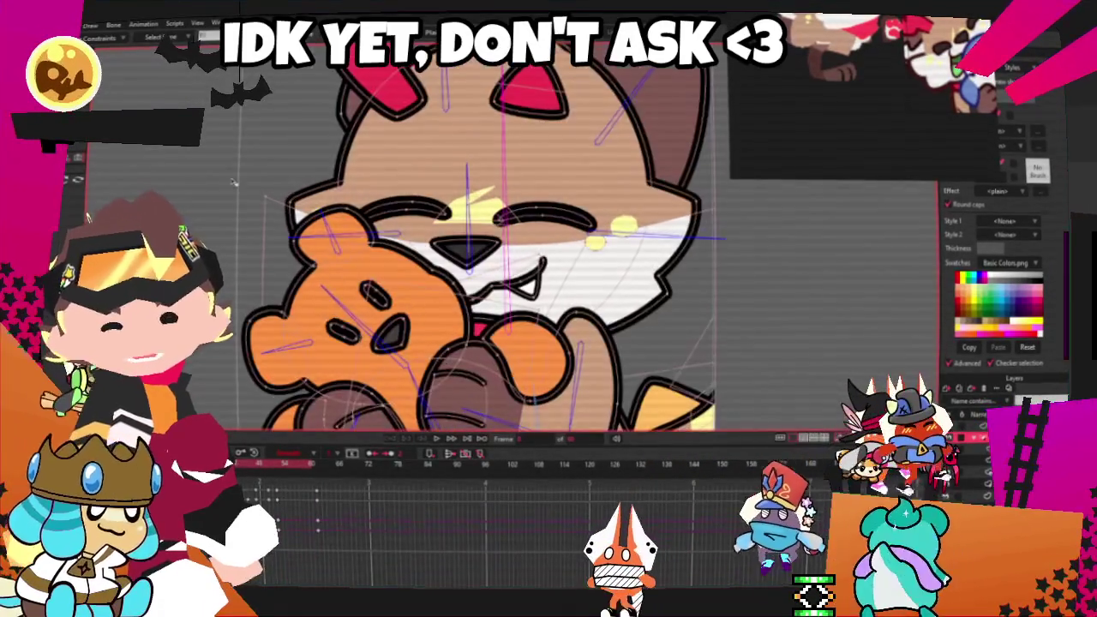
{"action": "key", "text": "z"}
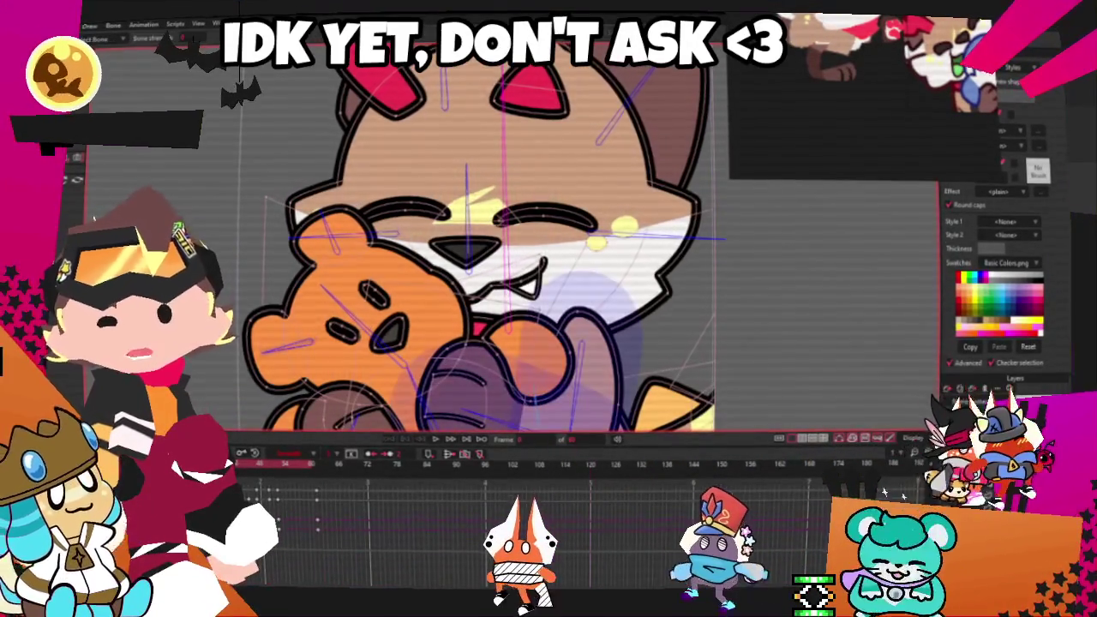
{"action": "left_click", "coordinate": [571, 231]}
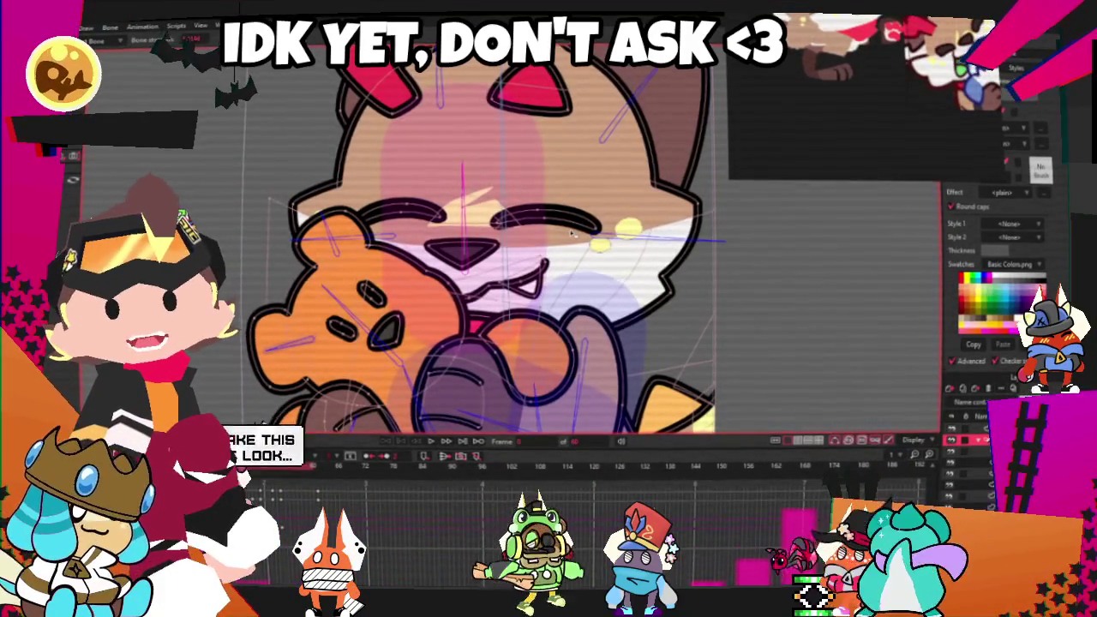
{"action": "scroll", "coordinate": [556, 235], "scroll_direction": "up", "scroll_amount": 2}
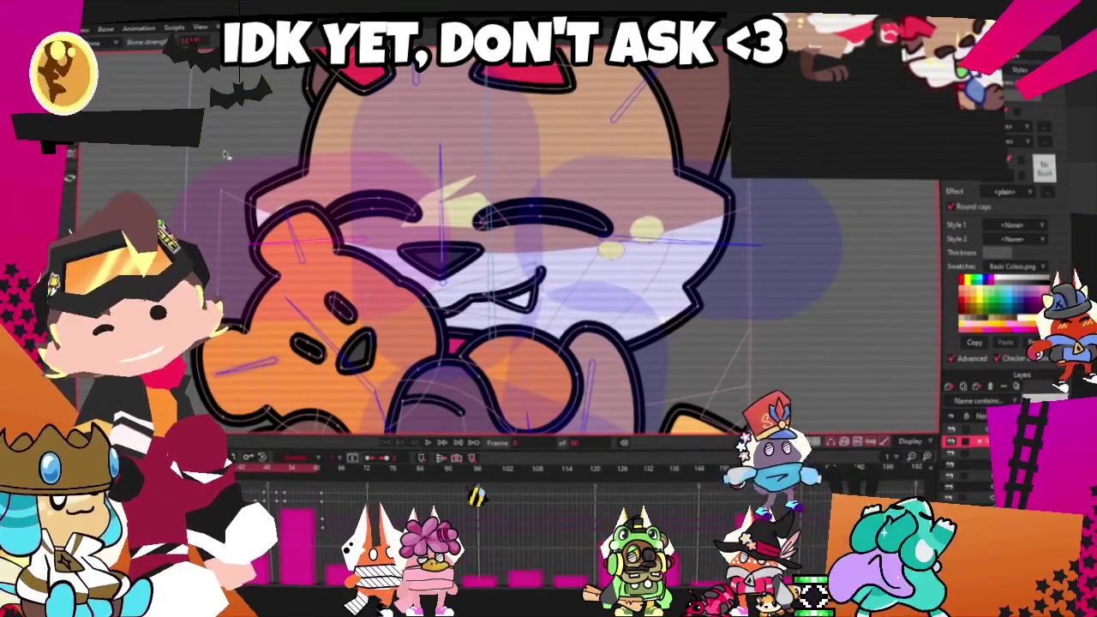
{"action": "scroll", "coordinate": [276, 196], "scroll_direction": "down", "scroll_amount": 2}
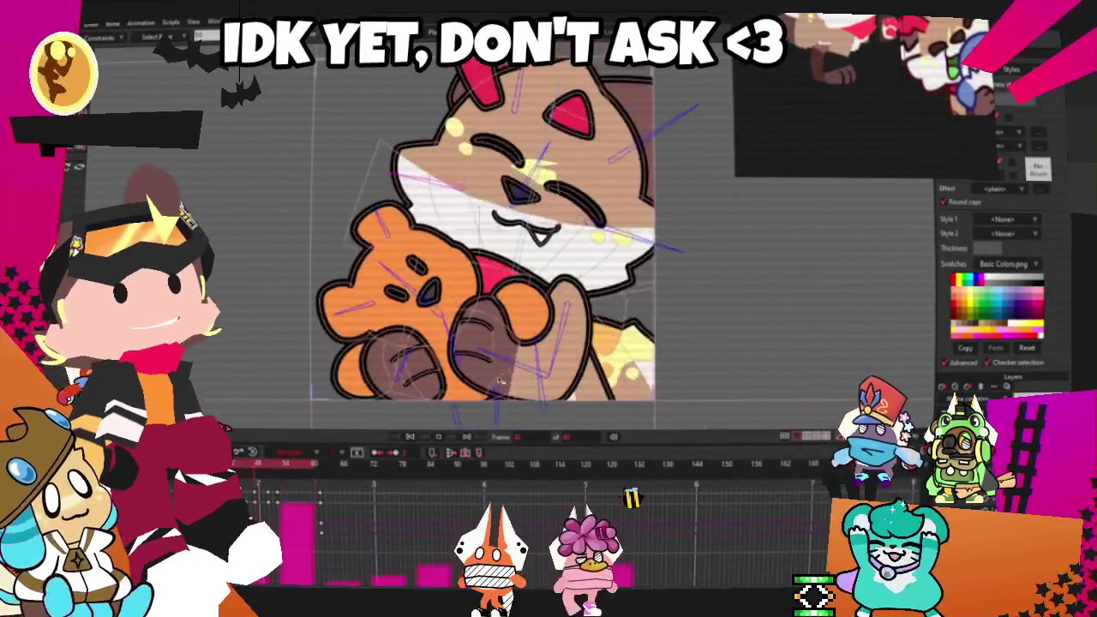
Zoom into the cat's face and select all its points to review them
{"action": "scroll", "coordinate": [504, 351], "scroll_direction": "up", "scroll_amount": 5}
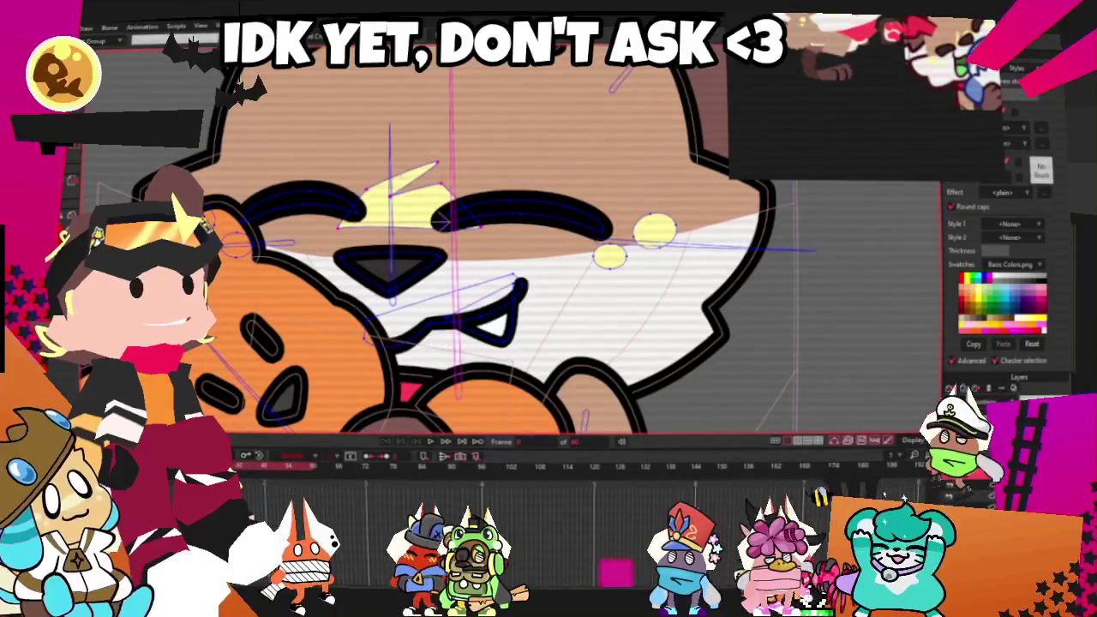
{"action": "scroll", "coordinate": [350, 148], "scroll_direction": "up", "scroll_amount": 3}
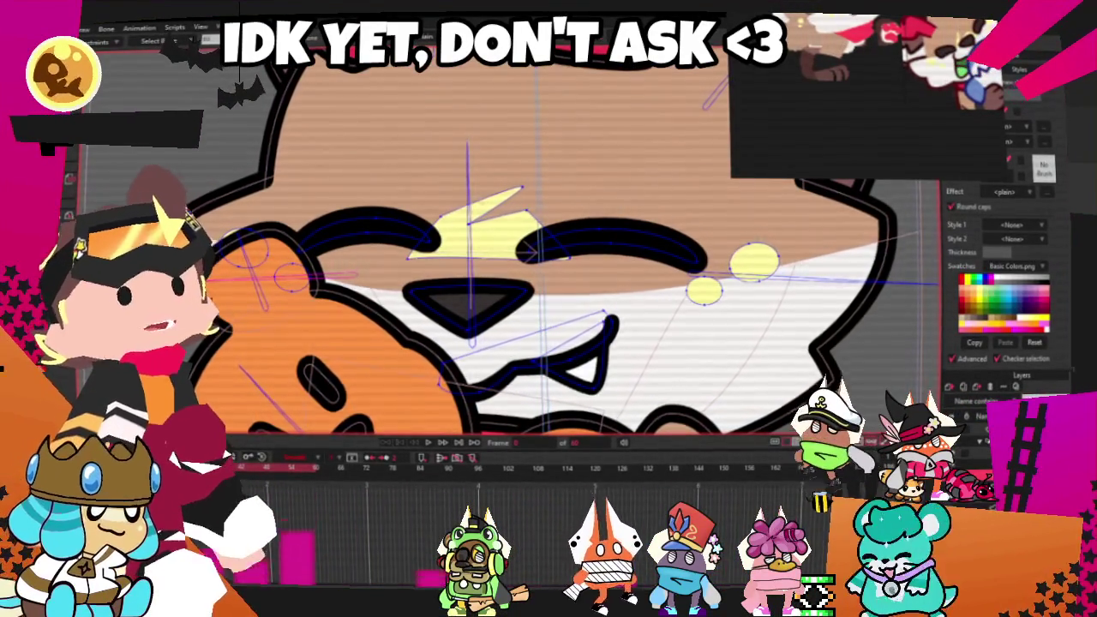
{"action": "scroll", "coordinate": [514, 283], "scroll_direction": "up", "scroll_amount": 2}
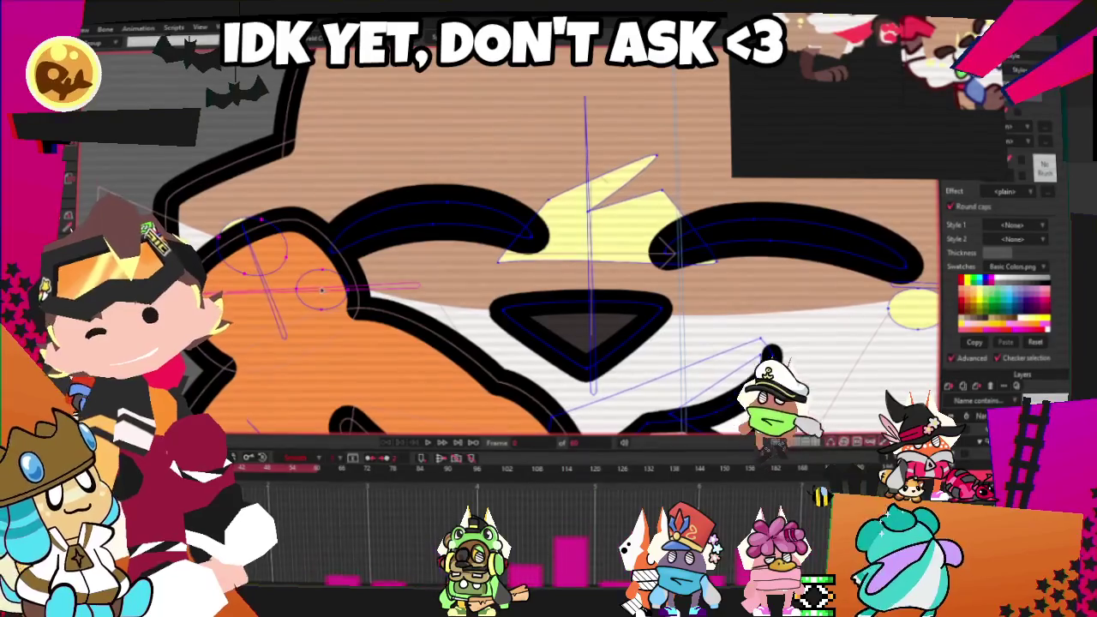
{"action": "key", "text": "ctrl+a"}
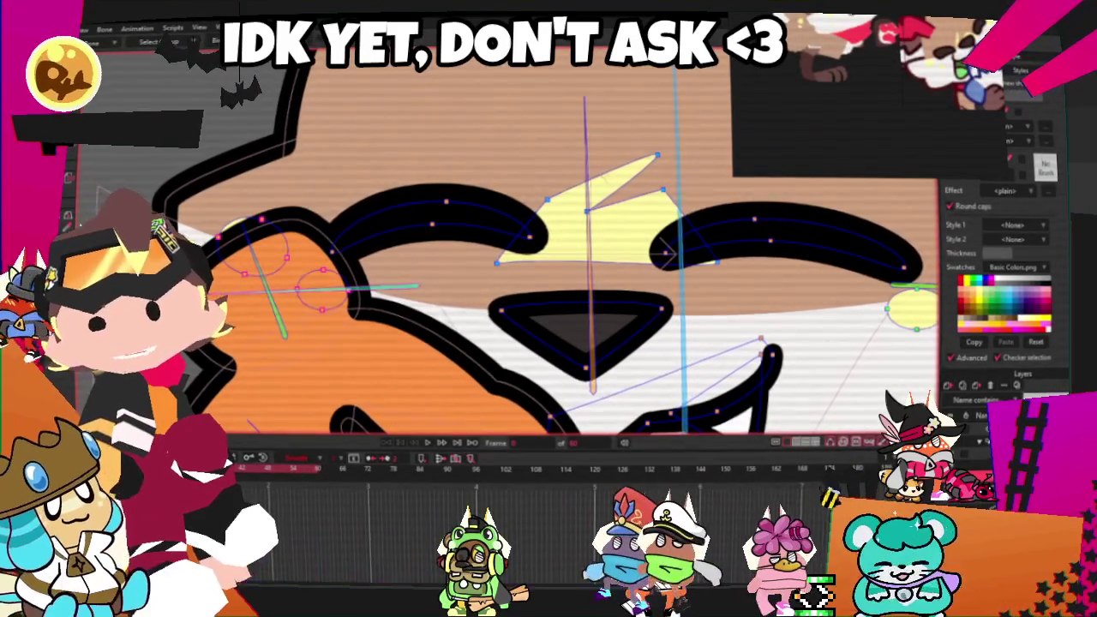
{"action": "scroll", "coordinate": [369, 180], "scroll_direction": "down", "scroll_amount": 2}
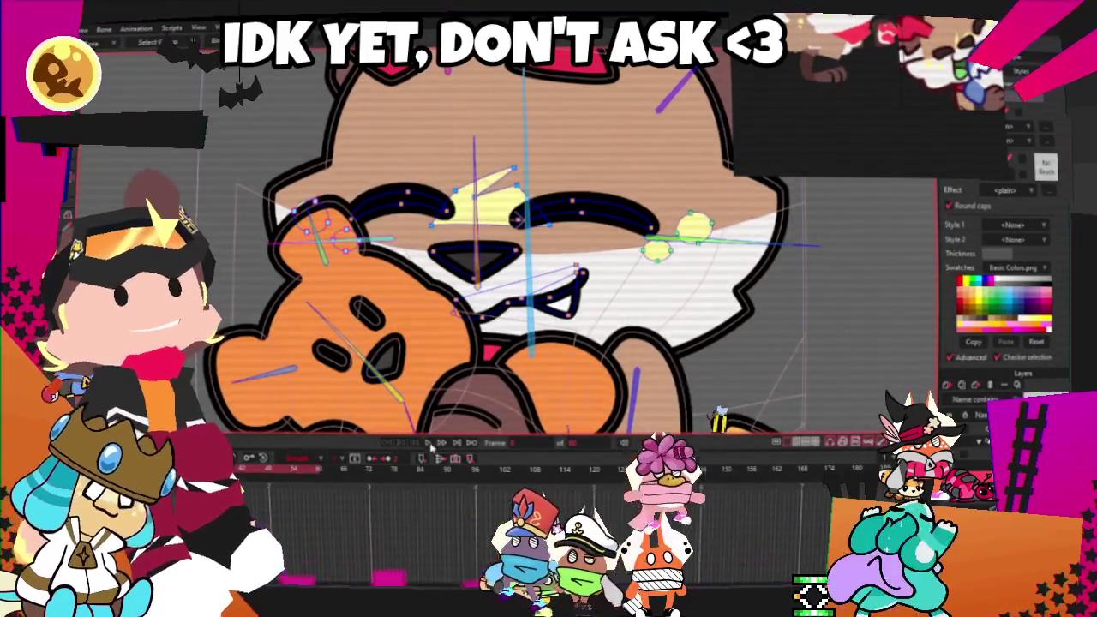
{"action": "scroll", "coordinate": [489, 266], "scroll_direction": "down", "scroll_amount": 1}
{"action": "scroll", "coordinate": [488, 265], "scroll_direction": "down", "scroll_amount": 3}
{"action": "scroll", "coordinate": [488, 266], "scroll_direction": "up", "scroll_amount": 1}
{"action": "scroll", "coordinate": [488, 265], "scroll_direction": "down", "scroll_amount": 1}
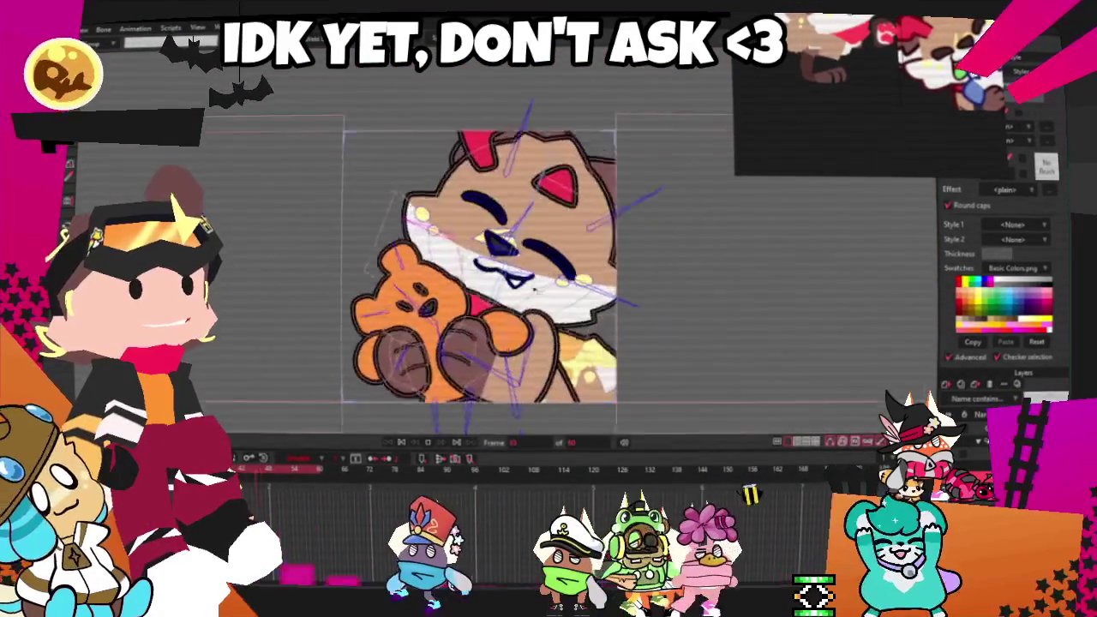
{"action": "scroll", "coordinate": [514, 257], "scroll_direction": "up", "scroll_amount": 3}
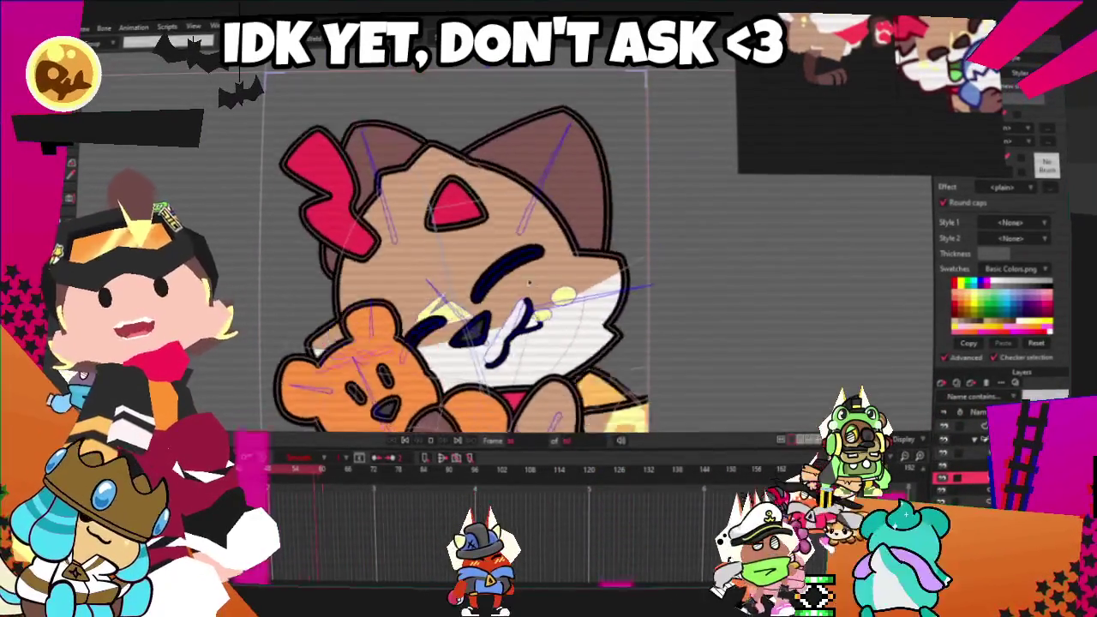
{"action": "scroll", "coordinate": [646, 296], "scroll_direction": "down", "scroll_amount": 3}
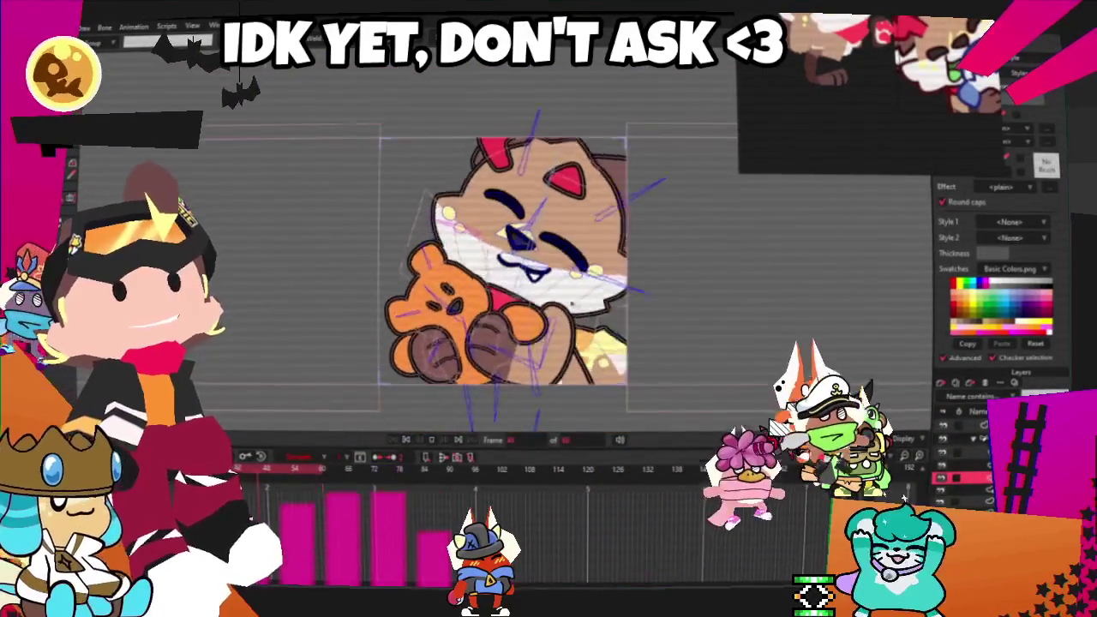
{"action": "scroll", "coordinate": [646, 297], "scroll_direction": "up", "scroll_amount": 1}
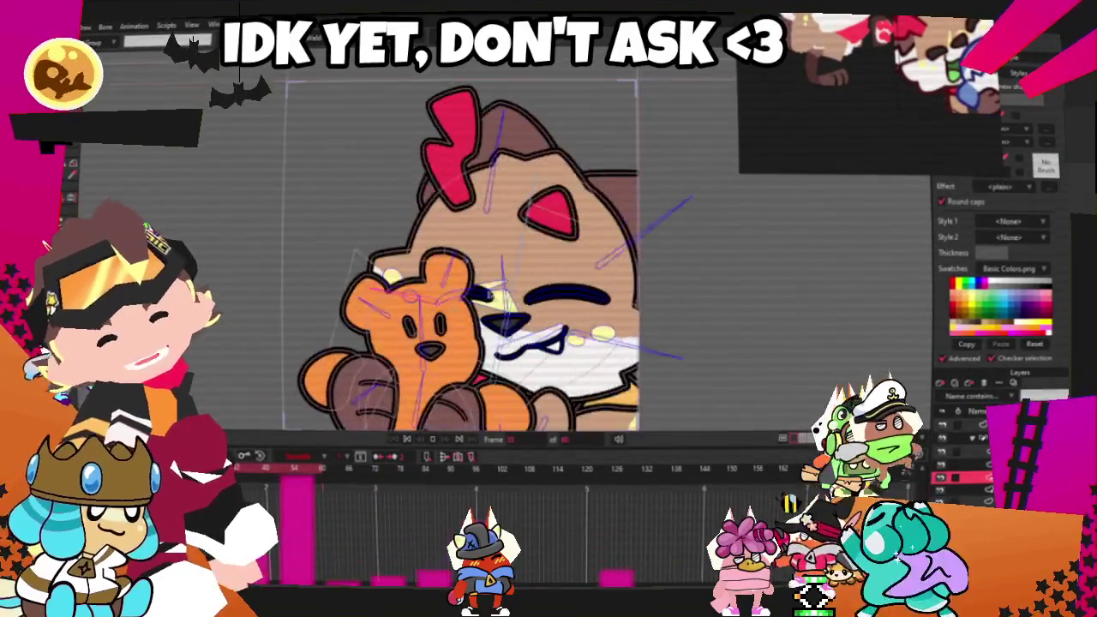
{"action": "scroll", "coordinate": [522, 289], "scroll_direction": "up", "scroll_amount": 2}
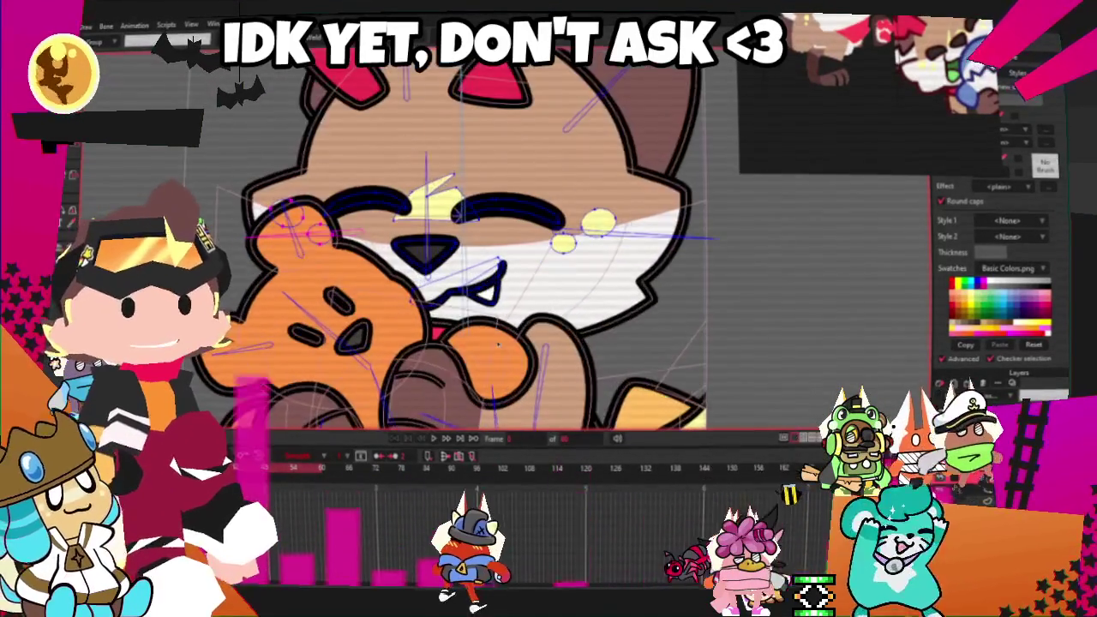
{"action": "scroll", "coordinate": [403, 205], "scroll_direction": "up", "scroll_amount": 1}
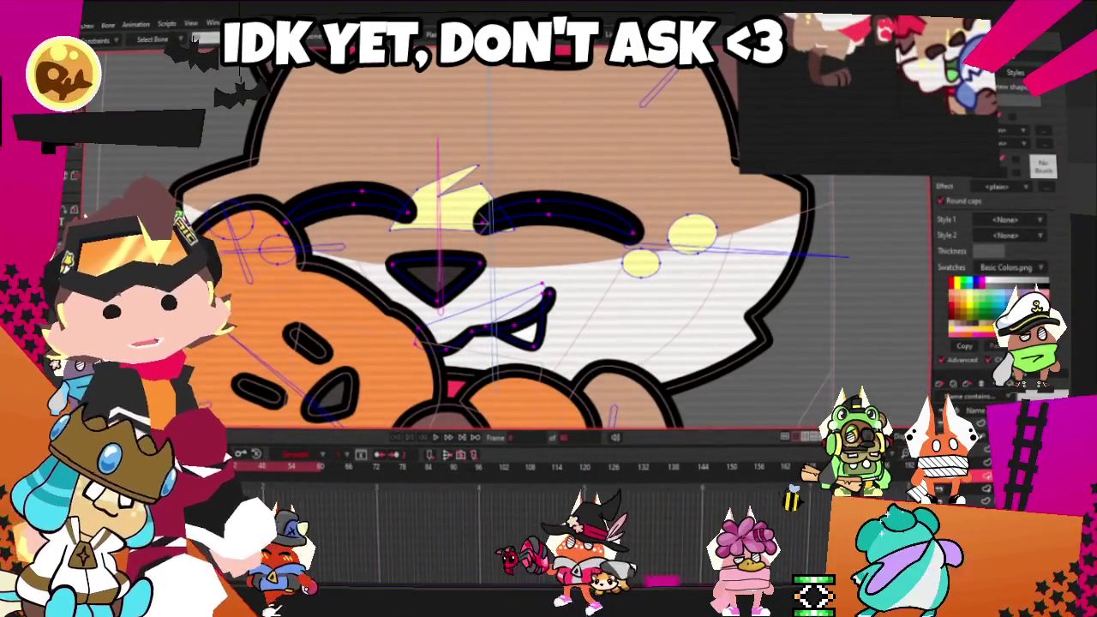
{"action": "scroll", "coordinate": [317, 210], "scroll_direction": "up", "scroll_amount": 1}
{"action": "scroll", "coordinate": [480, 244], "scroll_direction": "down", "scroll_amount": 2}
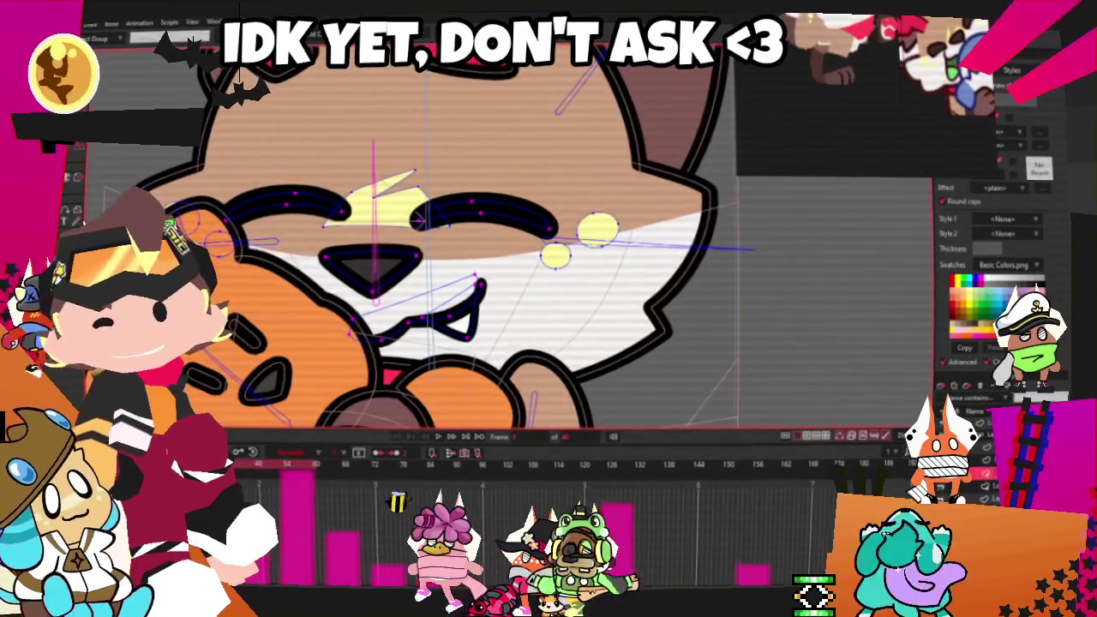
Clear the point selection, then select all the cat's points again
{"action": "key", "text": "Escape"}
{"action": "key", "text": "ctrl+a"}
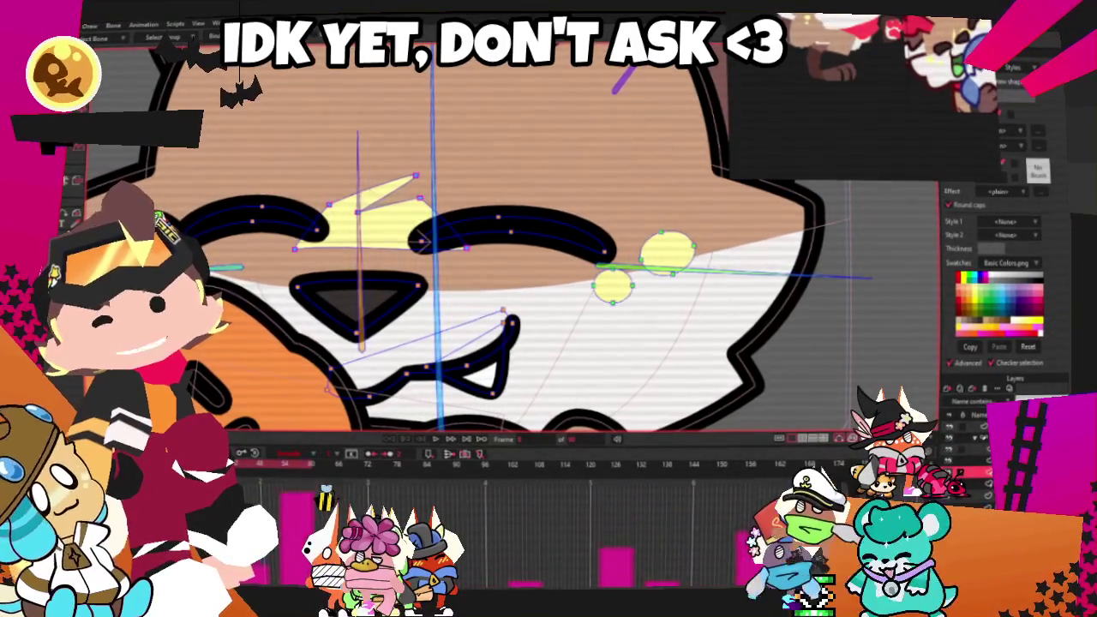
{"action": "scroll", "coordinate": [368, 240], "scroll_direction": "down", "scroll_amount": 3}
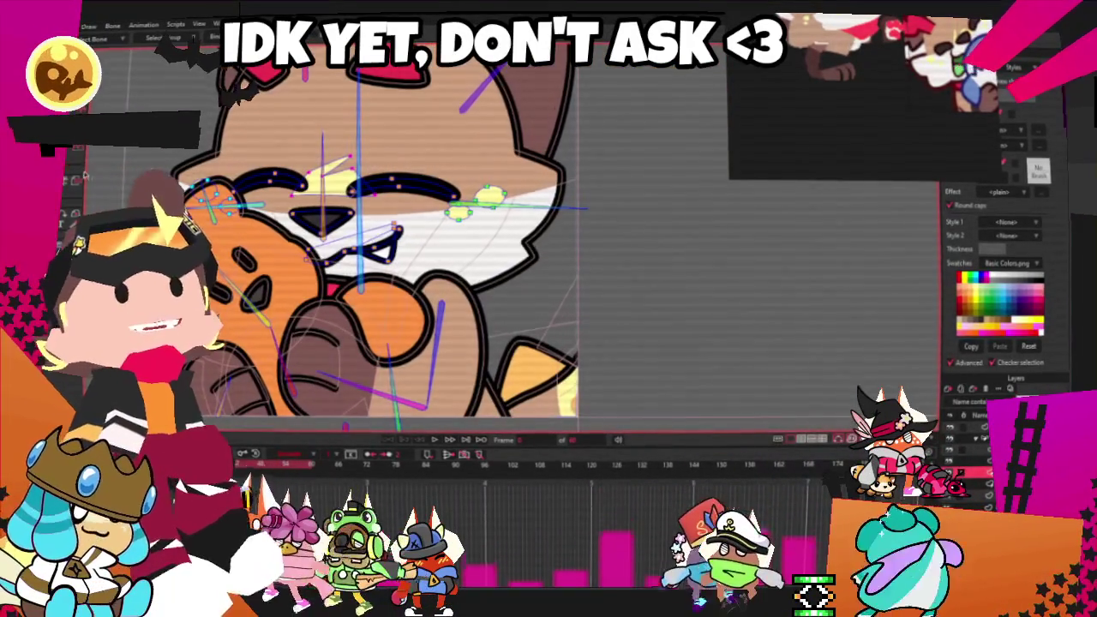
{"action": "scroll", "coordinate": [317, 241], "scroll_direction": "down", "scroll_amount": 2}
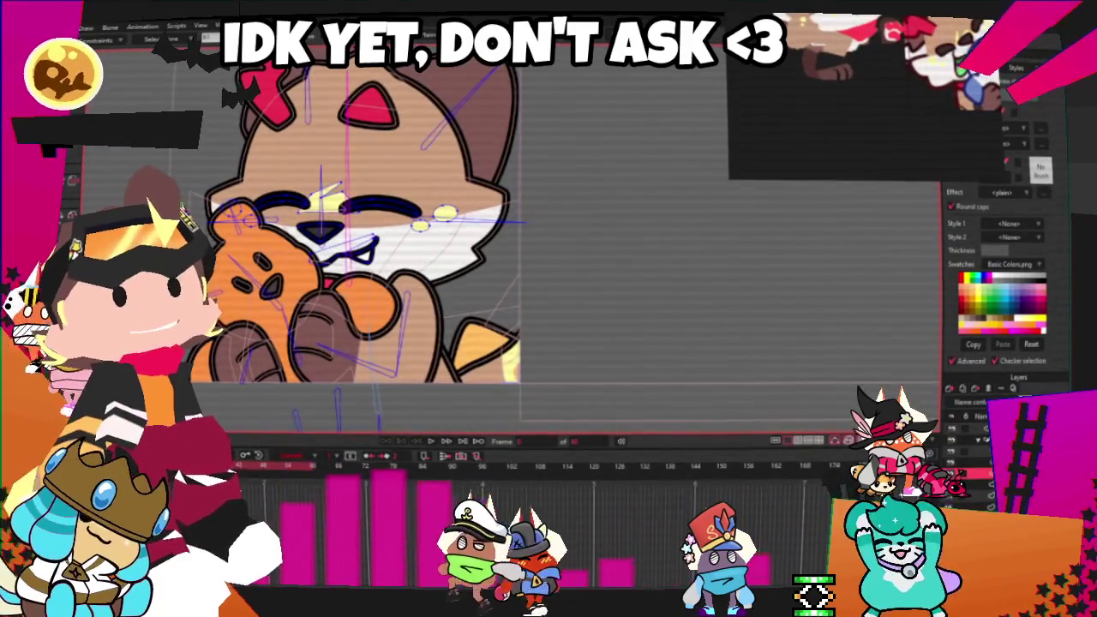
{"action": "scroll", "coordinate": [318, 103], "scroll_direction": "up", "scroll_amount": 2}
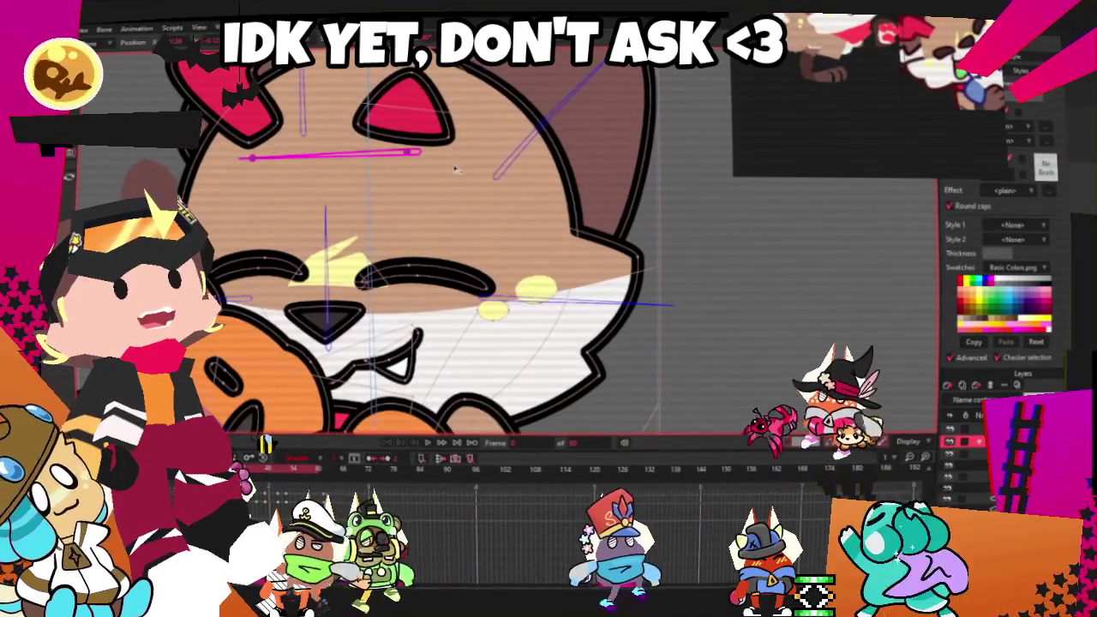
Lower the forehead bone slightly, stop playback, and advance one frame
{"action": "left_click_drag", "start_coordinate": [418, 152], "coordinate": [414, 182]}
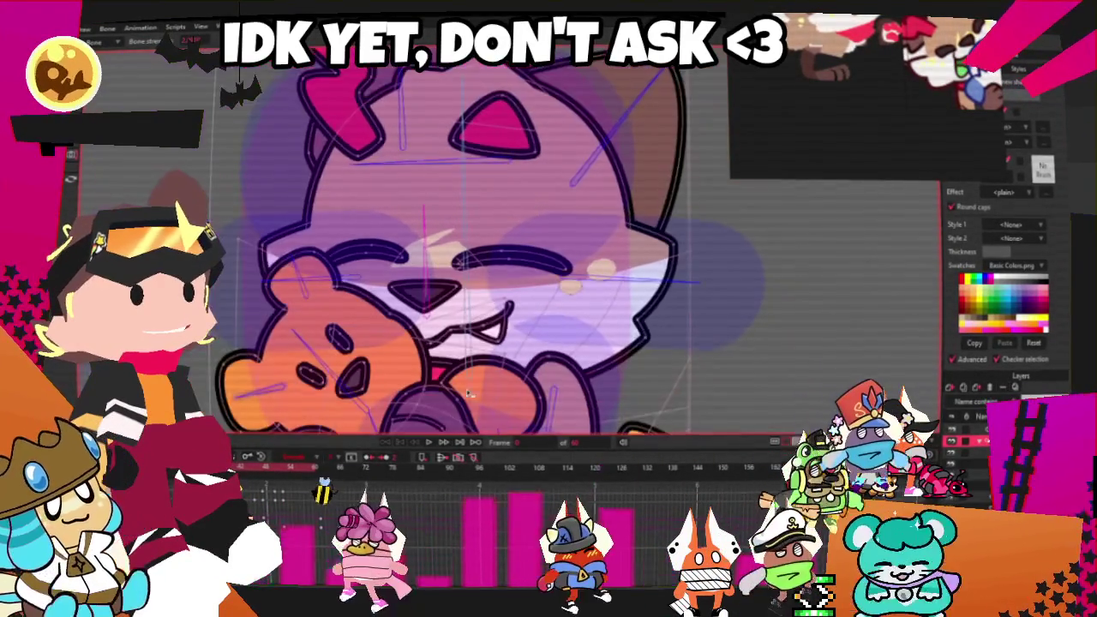
{"action": "left_click", "coordinate": [433, 442]}
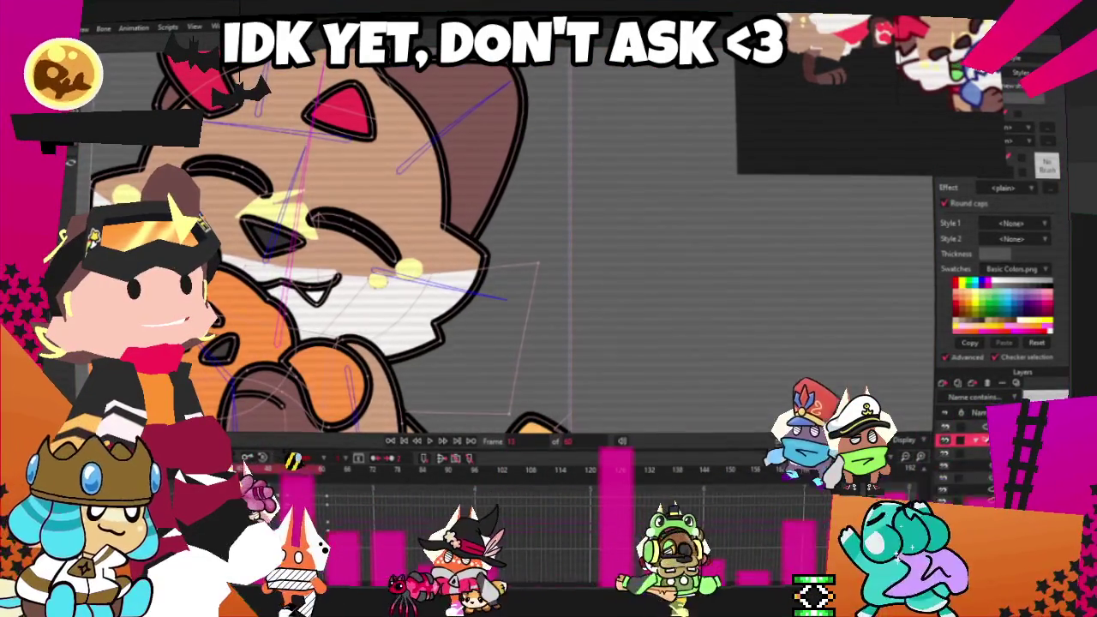
{"action": "key", "text": "ctrl+Right"}
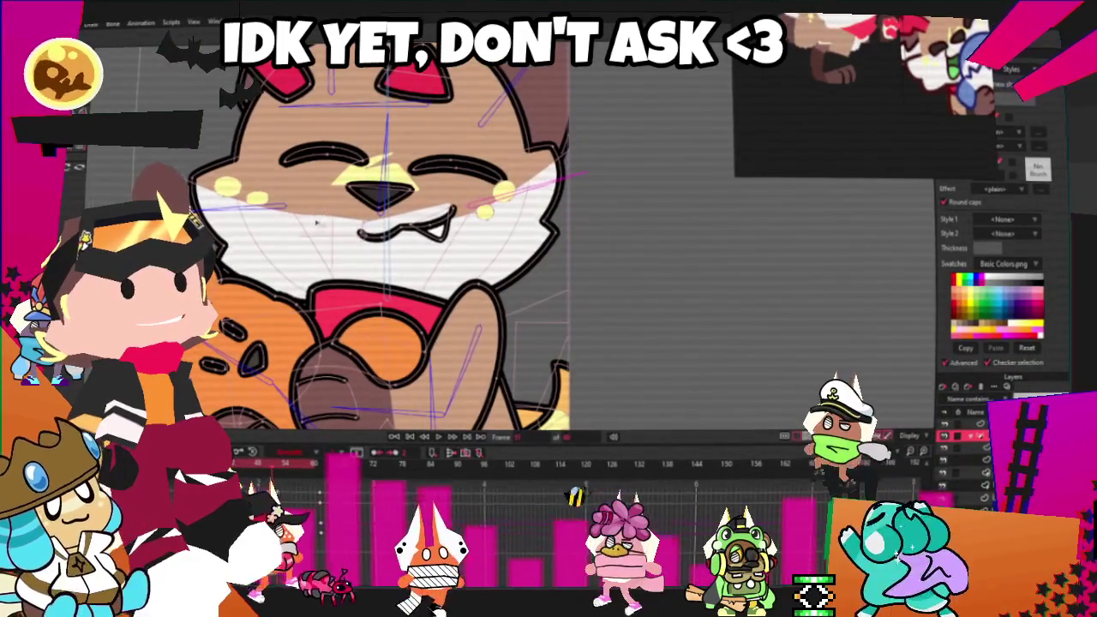
Move the playhead back to frame 0 and drag on the canvas near the cat's face
{"action": "left_click", "coordinate": [314, 463]}
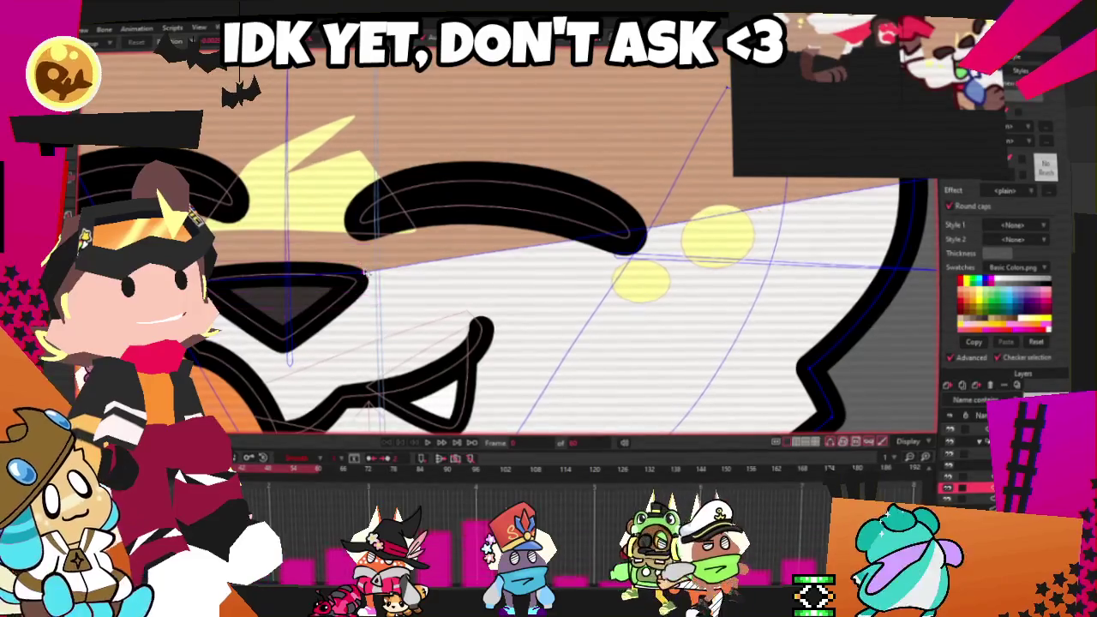
{"action": "left_click_drag", "start_coordinate": [790, 216], "coordinate": [791, 357]}
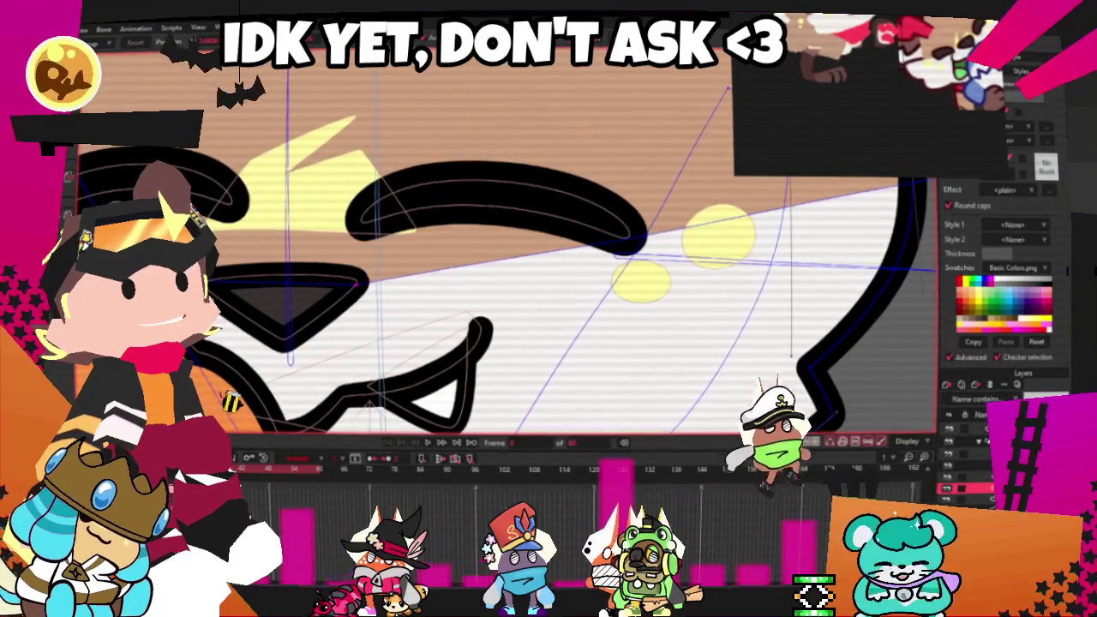
Draw a new line out from the left eye and bend the vertical line's top leftward
{"action": "left_click_drag", "start_coordinate": [240, 279], "coordinate": [445, 279]}
{"action": "scroll", "coordinate": [546, 248], "scroll_direction": "down", "scroll_amount": 2}
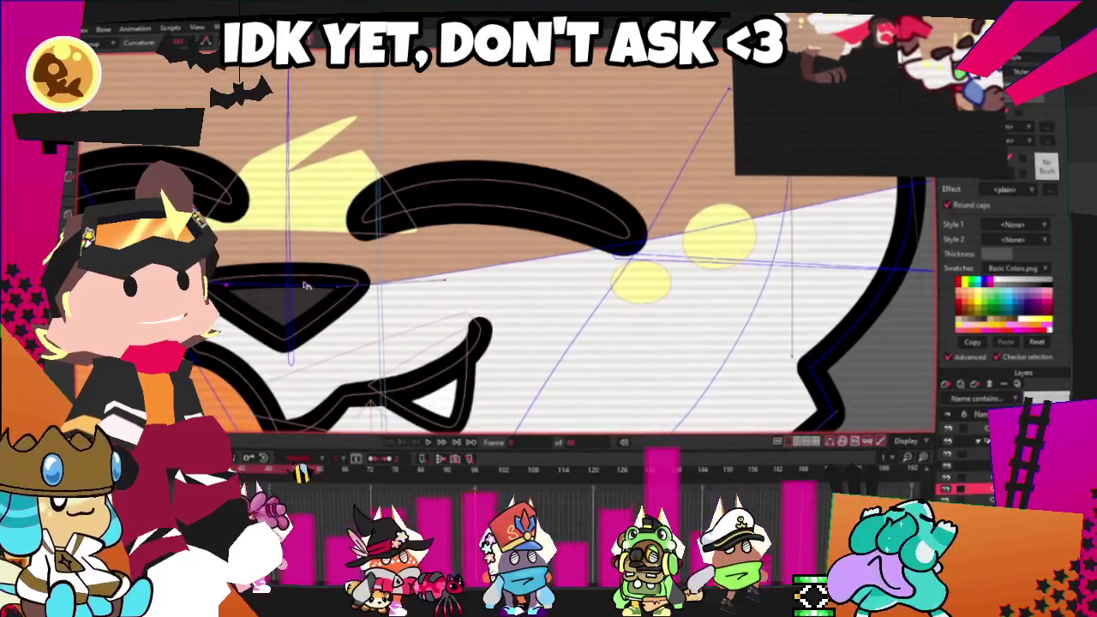
{"action": "scroll", "coordinate": [547, 248], "scroll_direction": "down", "scroll_amount": 2}
{"action": "scroll", "coordinate": [546, 248], "scroll_direction": "down", "scroll_amount": 2}
{"action": "left_click_drag", "start_coordinate": [733, 235], "coordinate": [751, 243]}
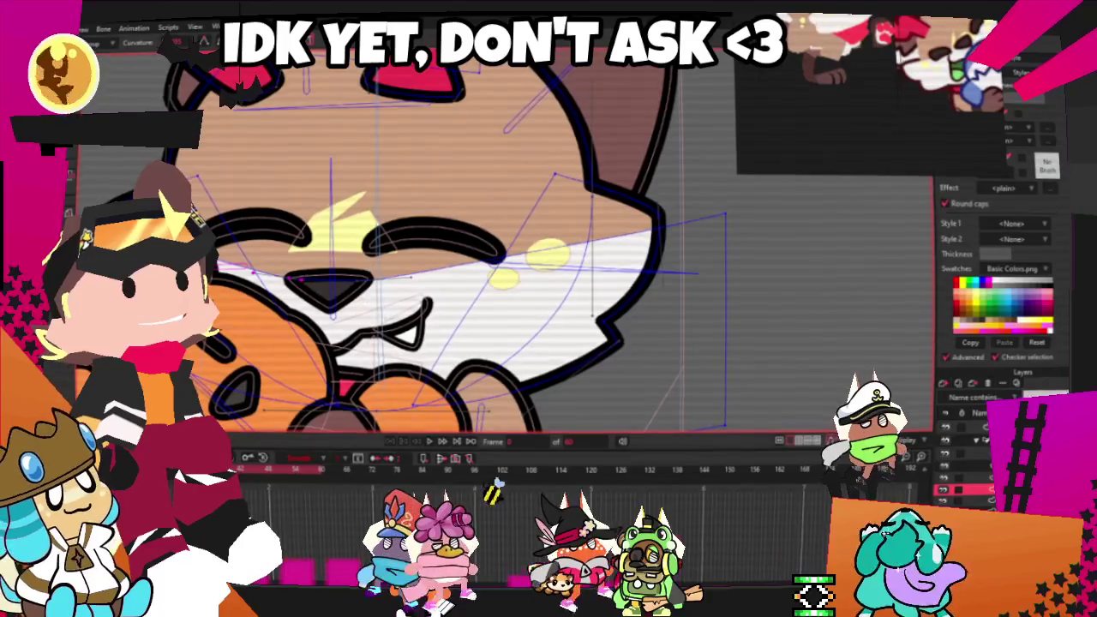
Switch to Select Bone and move to another animation frame
{"action": "key", "text": "z"}
{"action": "scroll", "coordinate": [321, 278], "scroll_direction": "up", "scroll_amount": 2}
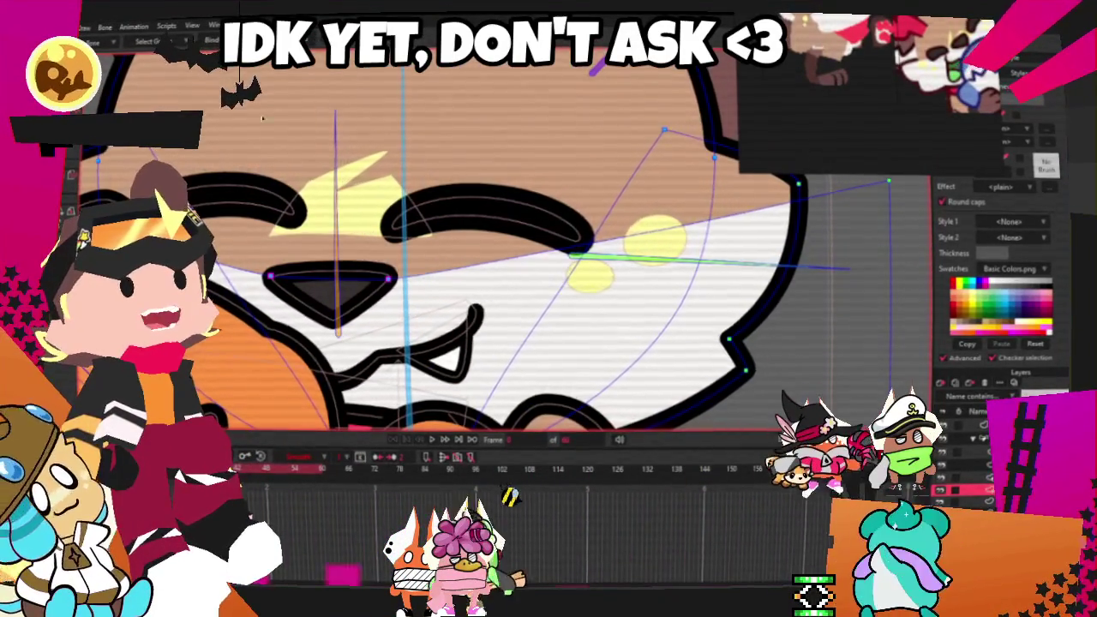
{"action": "scroll", "coordinate": [225, 190], "scroll_direction": "down", "scroll_amount": 1}
{"action": "scroll", "coordinate": [386, 240], "scroll_direction": "up", "scroll_amount": 1}
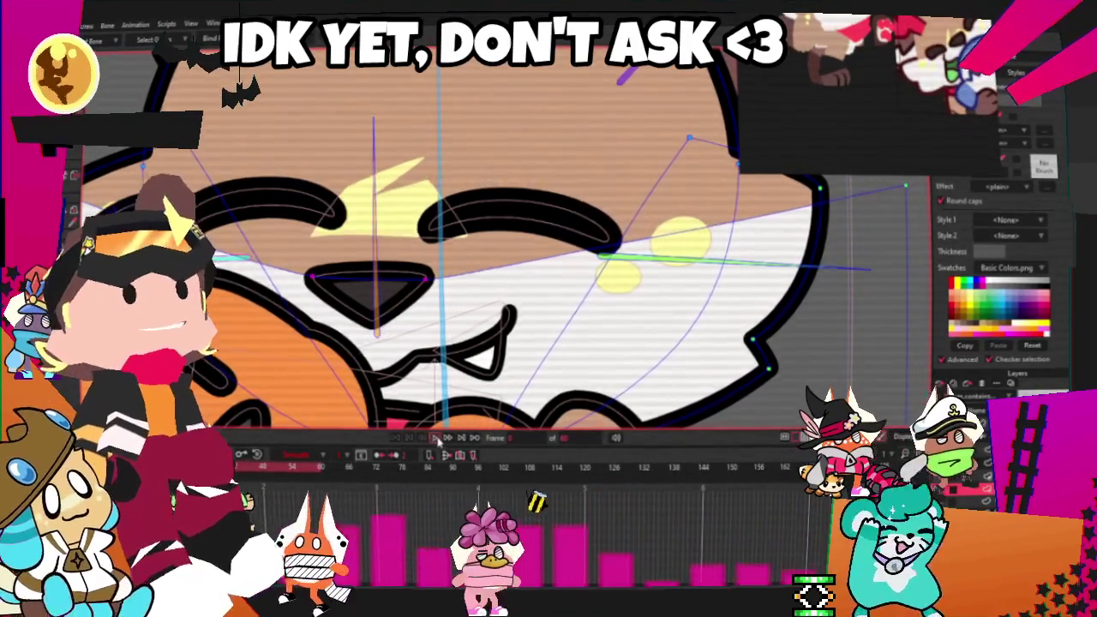
{"action": "scroll", "coordinate": [443, 361], "scroll_direction": "down", "scroll_amount": 2}
{"action": "key", "text": "period"}
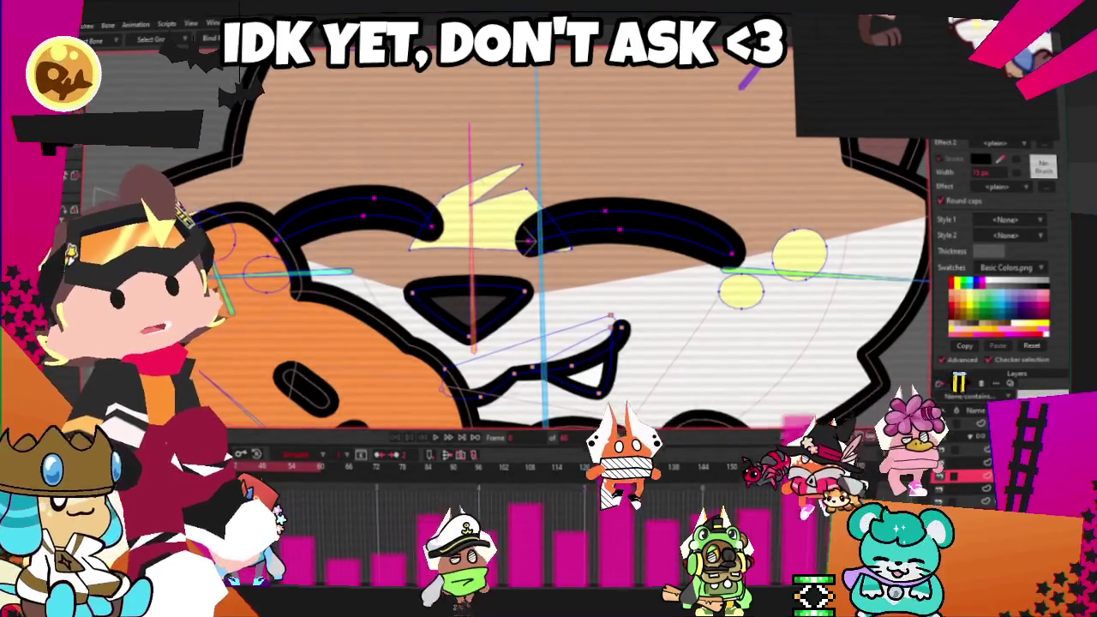
Play the cat-and-teddy hug animation with the reworked facial features
{"action": "scroll", "coordinate": [550, 448], "scroll_direction": "down", "scroll_amount": 3}
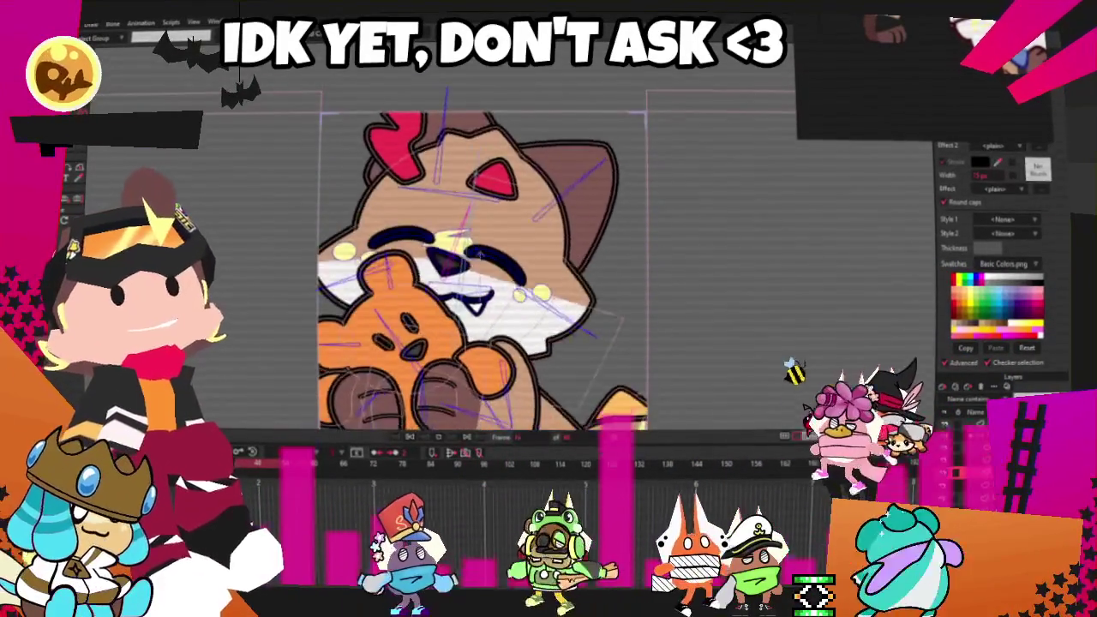
{"action": "scroll", "coordinate": [536, 251], "scroll_direction": "up", "scroll_amount": 5}
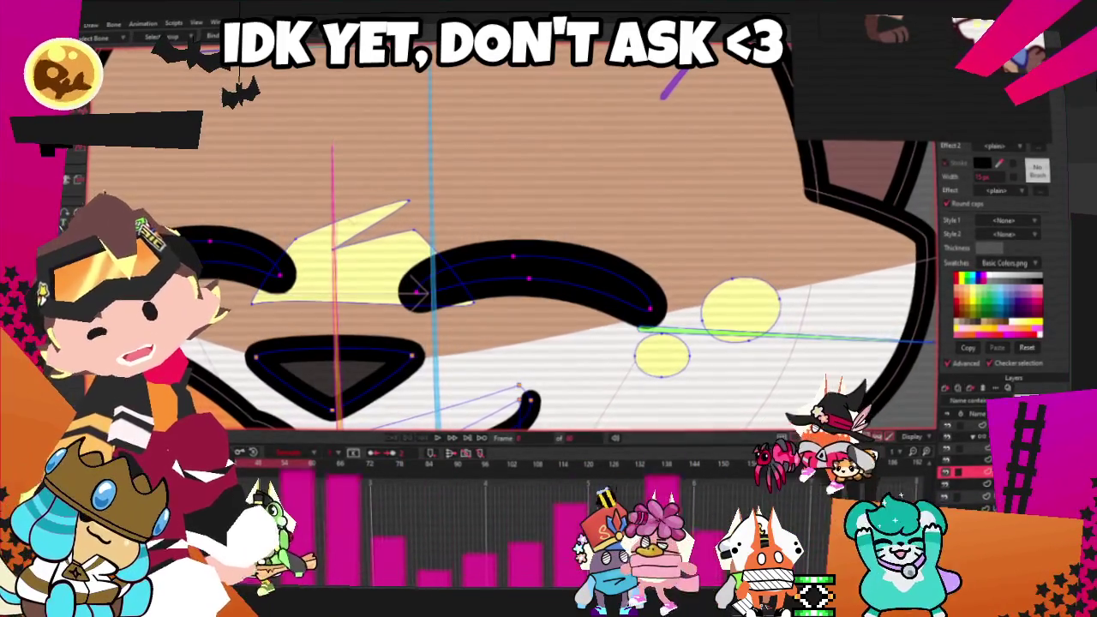
{"action": "left_click", "coordinate": [438, 442]}
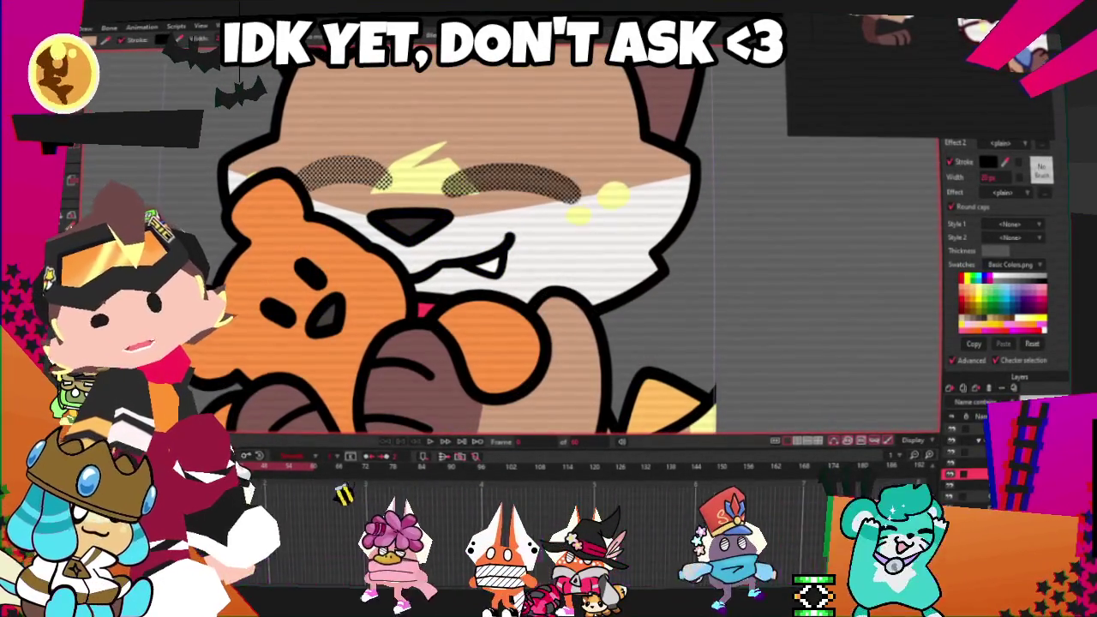
Drag the cat's left eyebrow slightly down and to the left
{"action": "scroll", "coordinate": [268, 164], "scroll_direction": "down", "scroll_amount": 2}
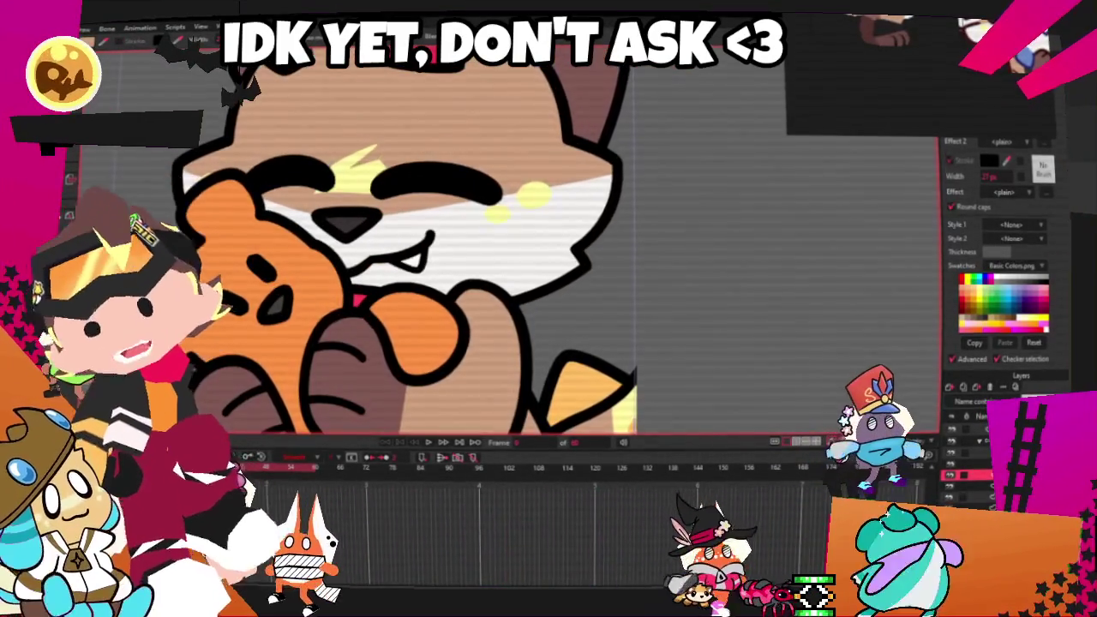
{"action": "scroll", "coordinate": [326, 184], "scroll_direction": "up", "scroll_amount": 3}
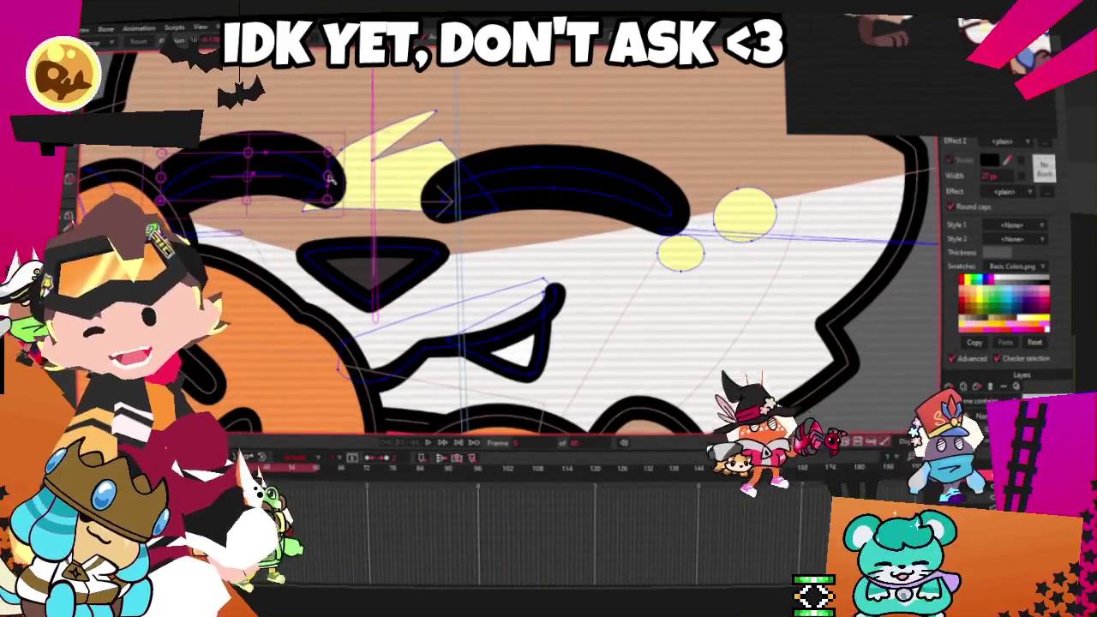
{"action": "mouse_move", "coordinate": [307, 168]}
{"action": "left_mouse_down"}
{"action": "mouse_move", "coordinate": [293, 190]}
{"action": "mouse_move", "coordinate": [312, 228]}
{"action": "left_mouse_up"}
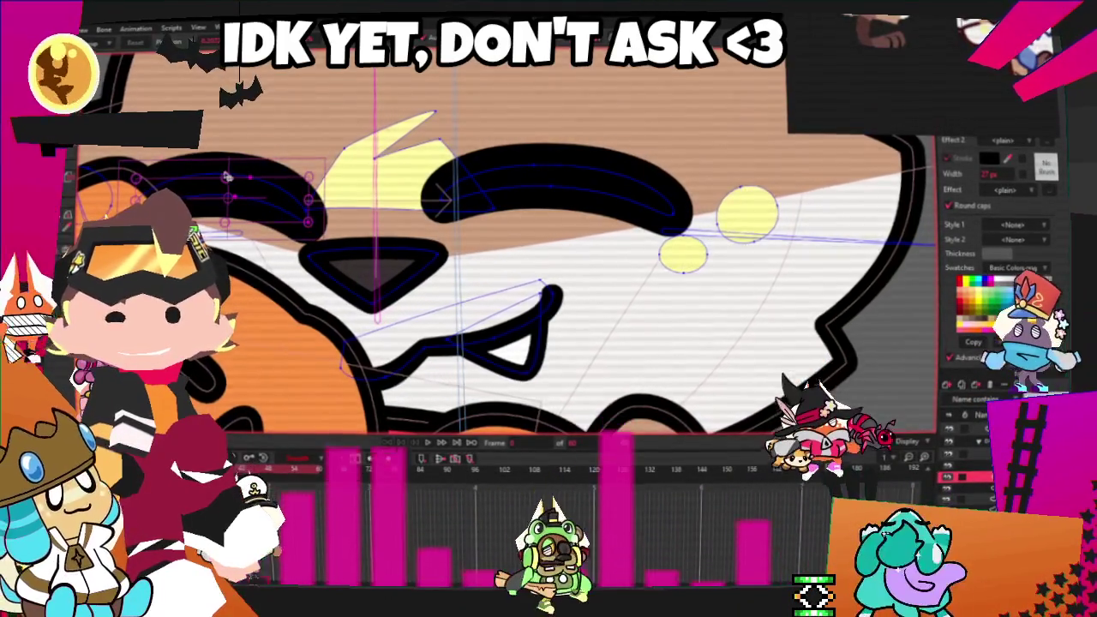
Shorten the right eyebrow by pulling its outer end inward, then reselect the left eyebrow
{"action": "left_click", "coordinate": [647, 198]}
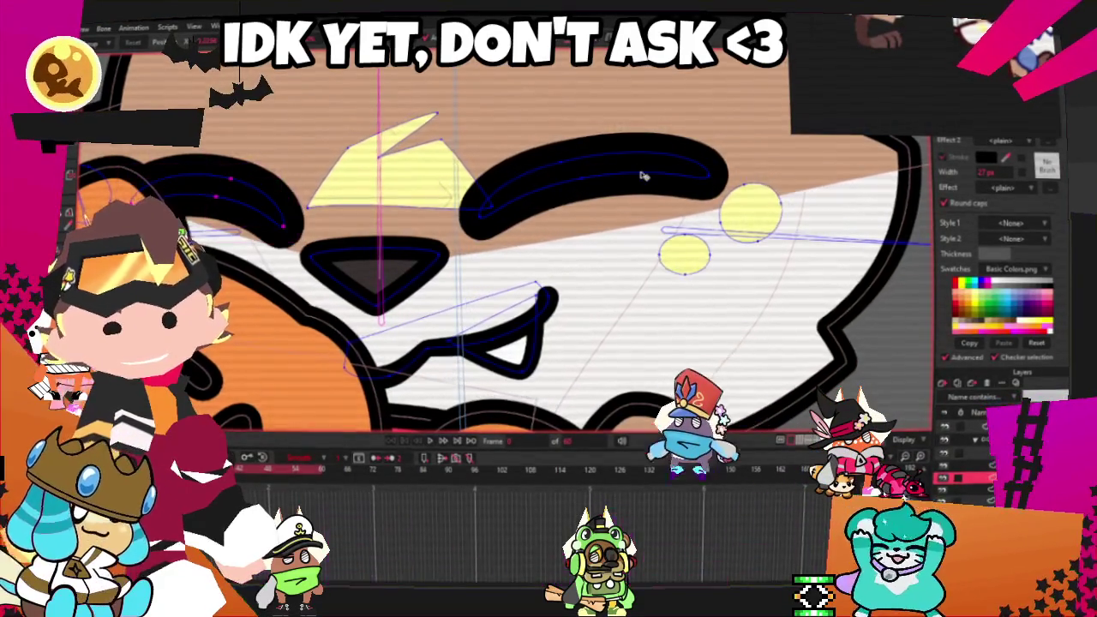
{"action": "left_click_drag", "start_coordinate": [707, 176], "coordinate": [662, 177]}
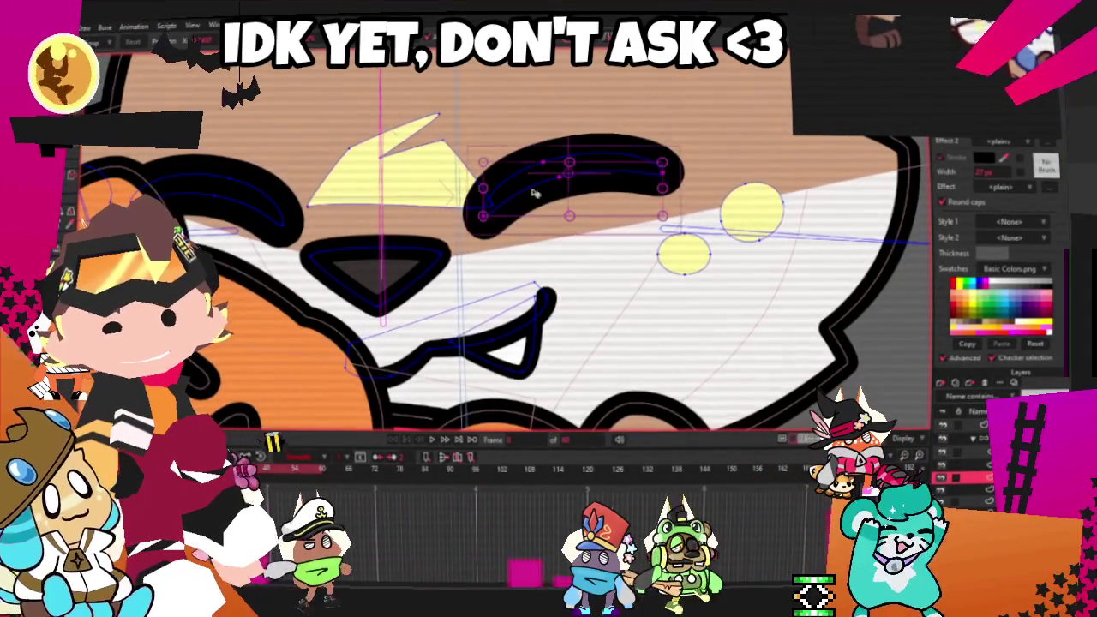
{"action": "left_click", "coordinate": [233, 197]}
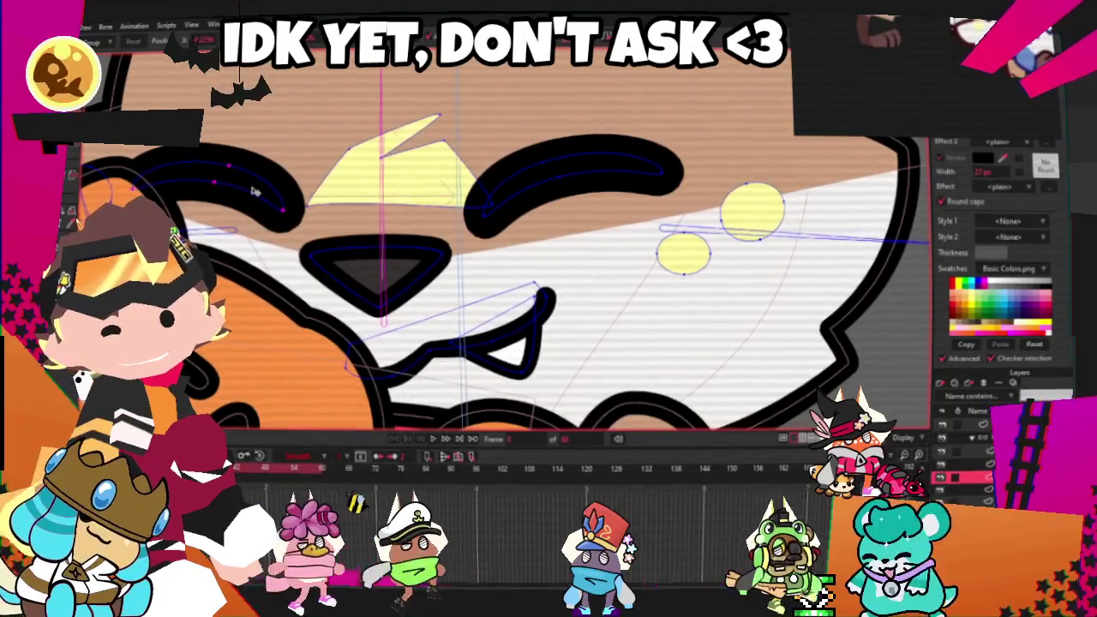
{"action": "scroll", "coordinate": [519, 294], "scroll_direction": "down", "scroll_amount": 5}
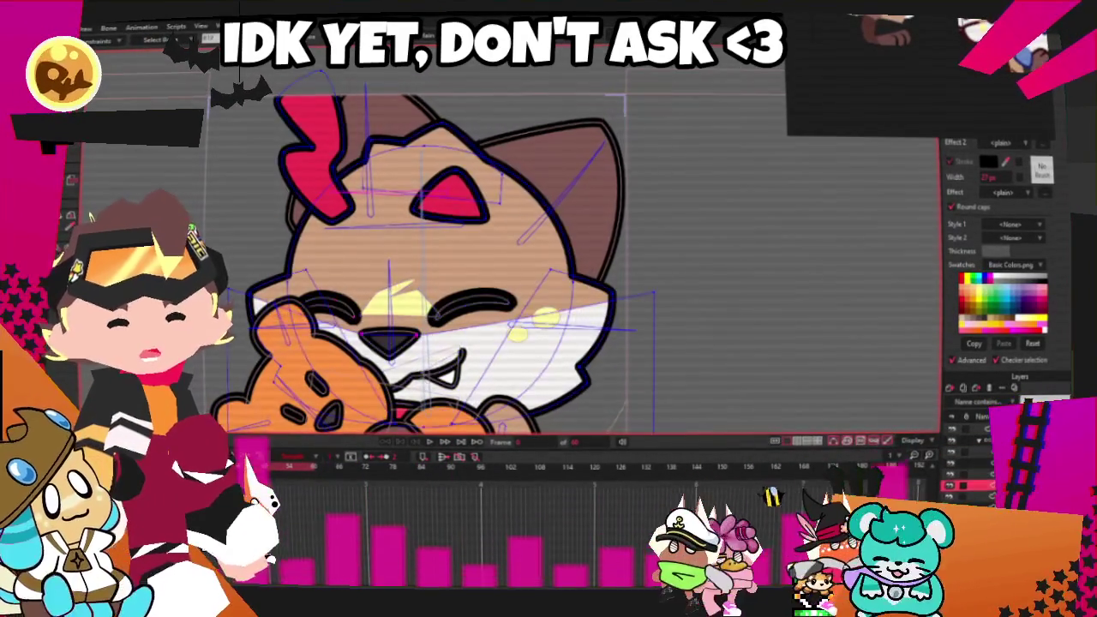
Play the hug animation from another cat layer to review the expression, then select the topmost layer
{"action": "scroll", "coordinate": [519, 245], "scroll_direction": "up", "scroll_amount": 3}
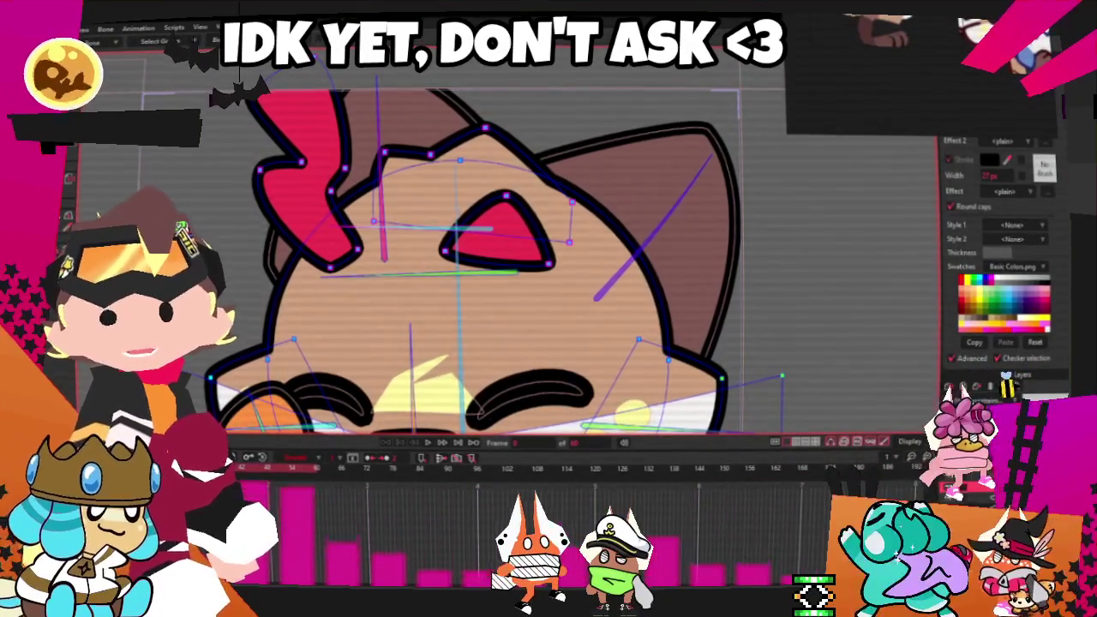
{"action": "scroll", "coordinate": [345, 137], "scroll_direction": "down", "scroll_amount": 3}
{"action": "left_click", "coordinate": [985, 441]}
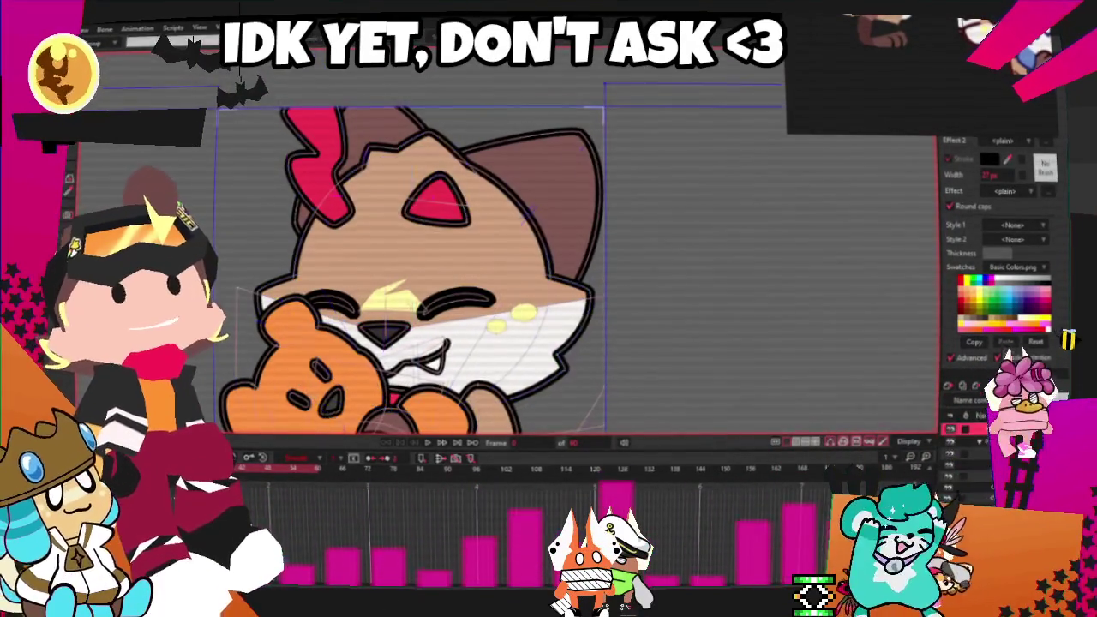
{"action": "key", "text": "space"}
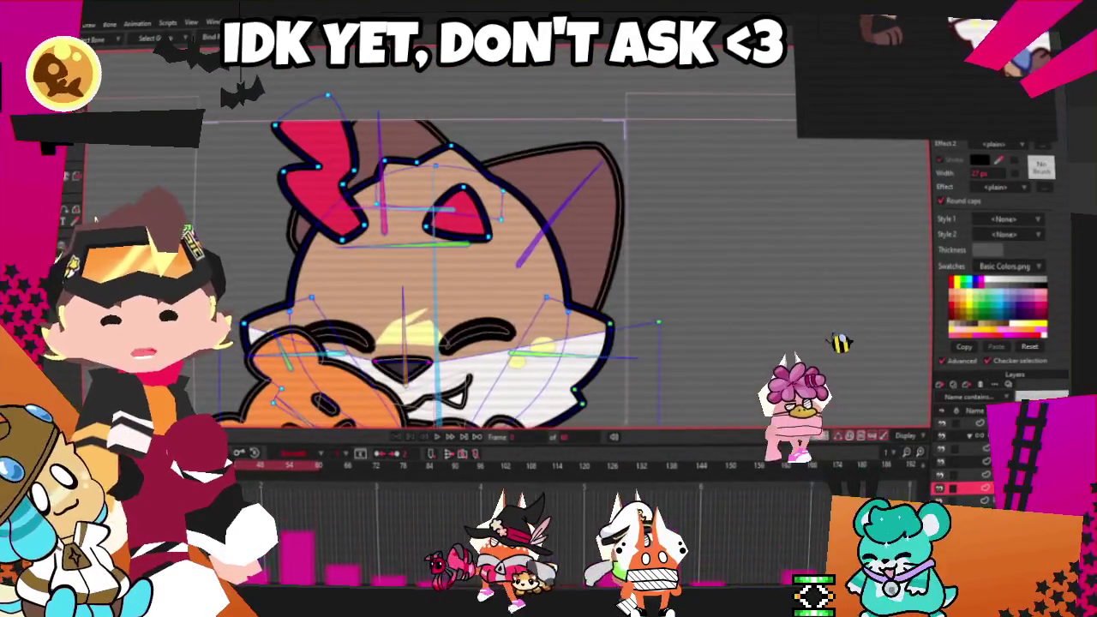
{"action": "left_click", "coordinate": [959, 435]}
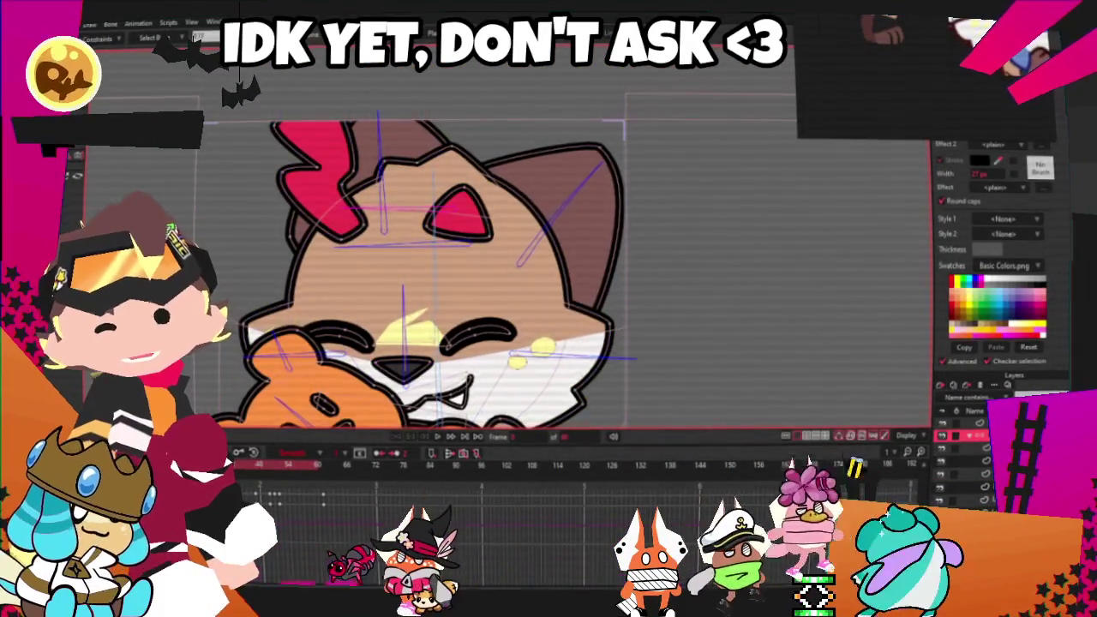
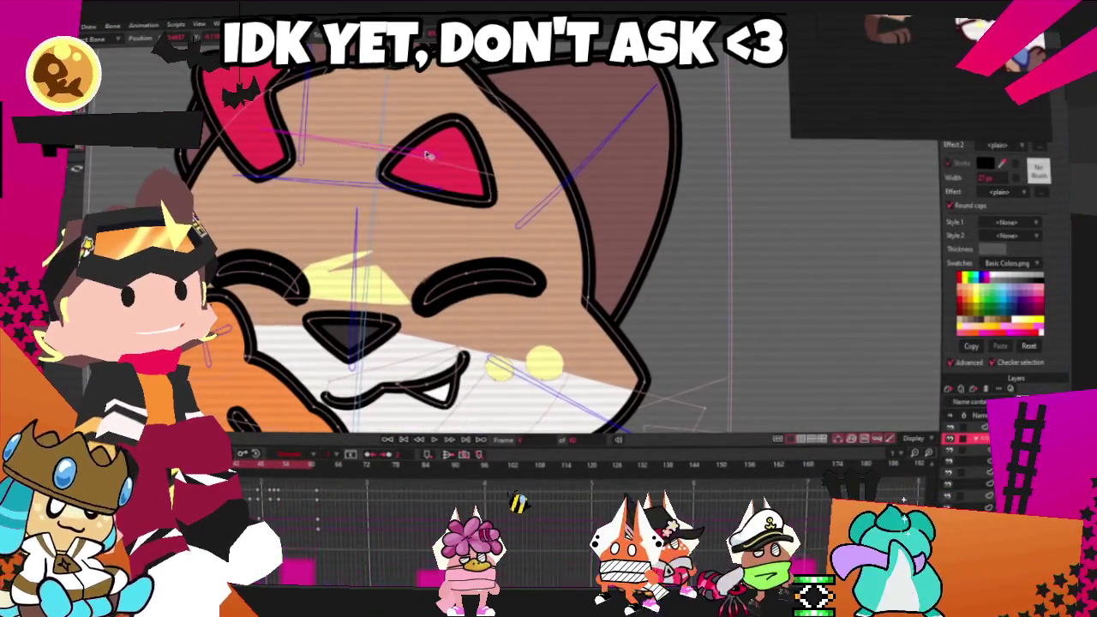
Zoom around the canvas, then play the animation to preview the cat's head tilt
{"action": "scroll", "coordinate": [346, 204], "scroll_direction": "down", "scroll_amount": 5}
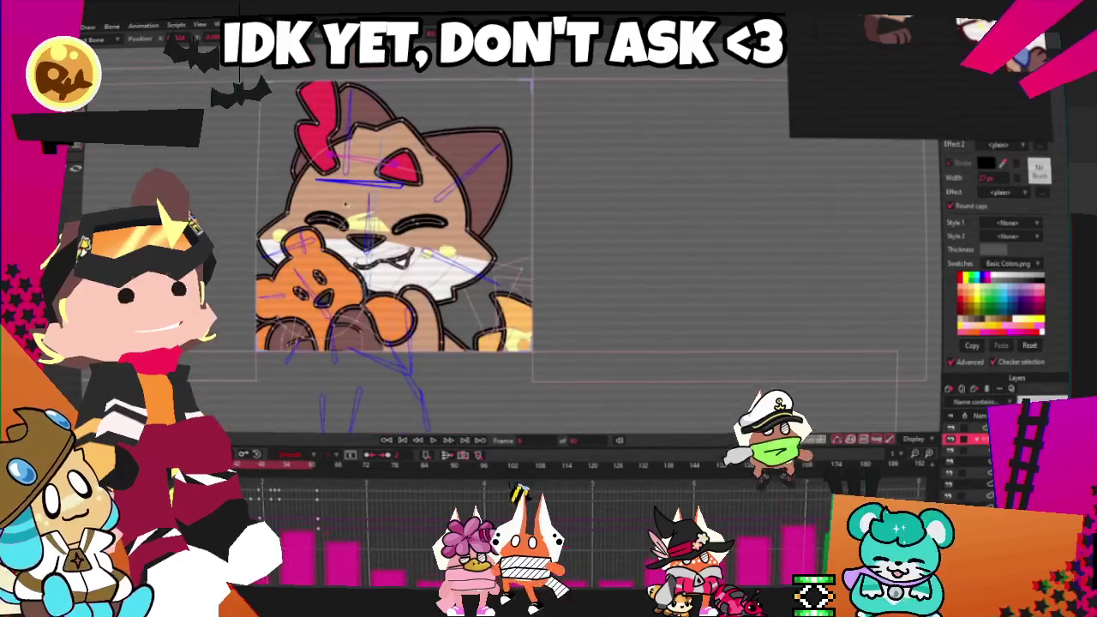
{"action": "scroll", "coordinate": [356, 323], "scroll_direction": "up", "scroll_amount": 2}
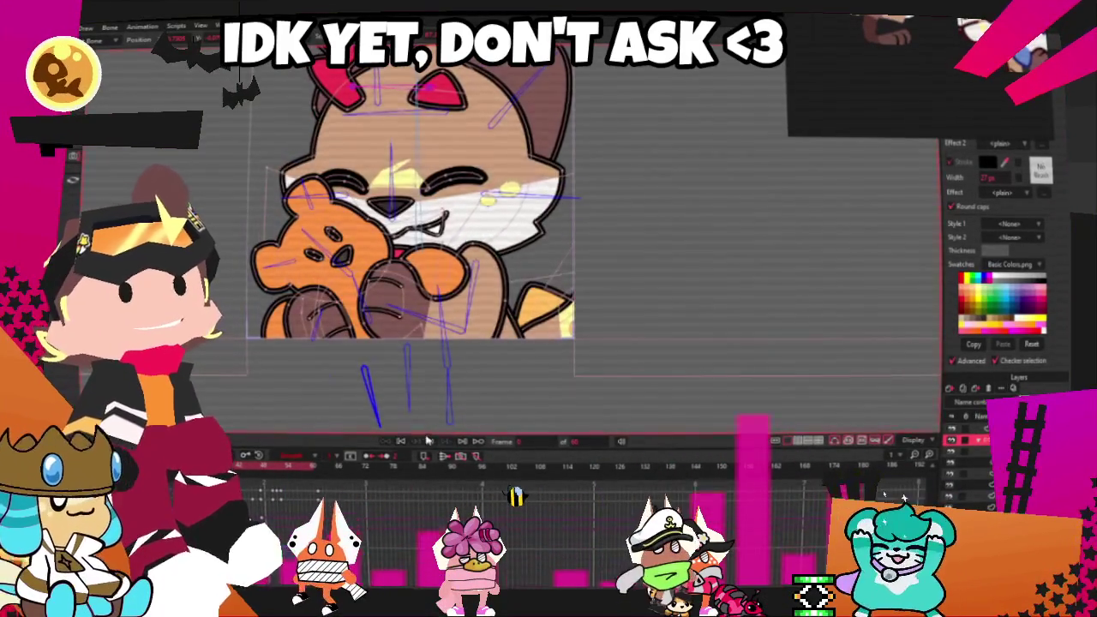
{"action": "scroll", "coordinate": [474, 320], "scroll_direction": "down", "scroll_amount": 3}
{"action": "scroll", "coordinate": [518, 290], "scroll_direction": "up", "scroll_amount": 2}
{"action": "scroll", "coordinate": [355, 188], "scroll_direction": "down", "scroll_amount": 3}
{"action": "scroll", "coordinate": [433, 326], "scroll_direction": "up", "scroll_amount": 2}
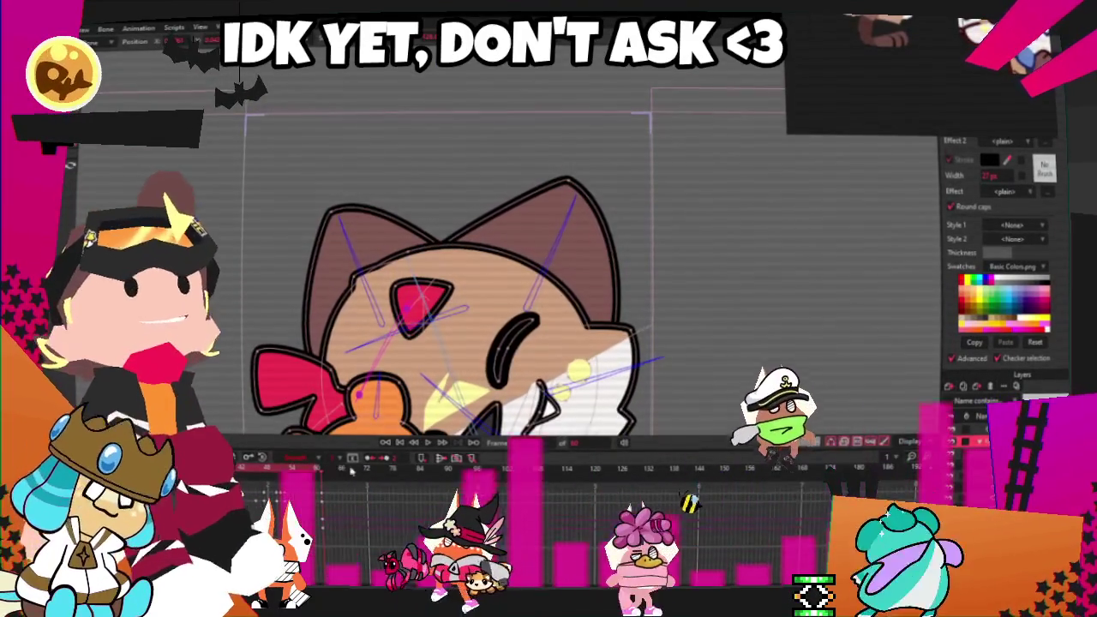
{"action": "left_click", "coordinate": [433, 442]}
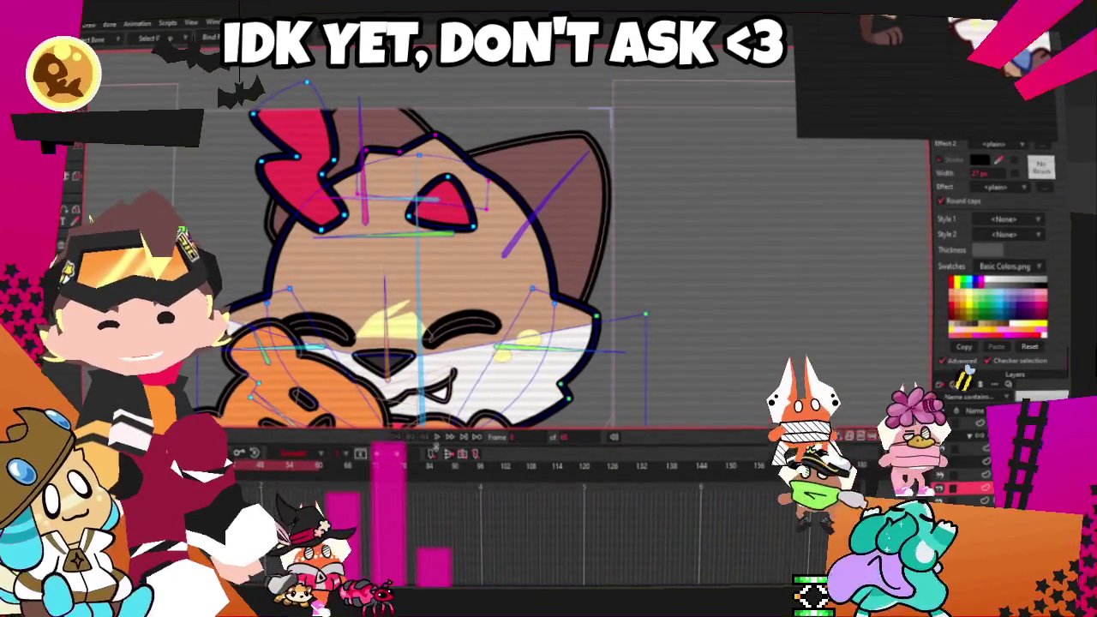
Replay the hug animation, then jump to another frame and play on from there
{"action": "left_click", "coordinate": [436, 438]}
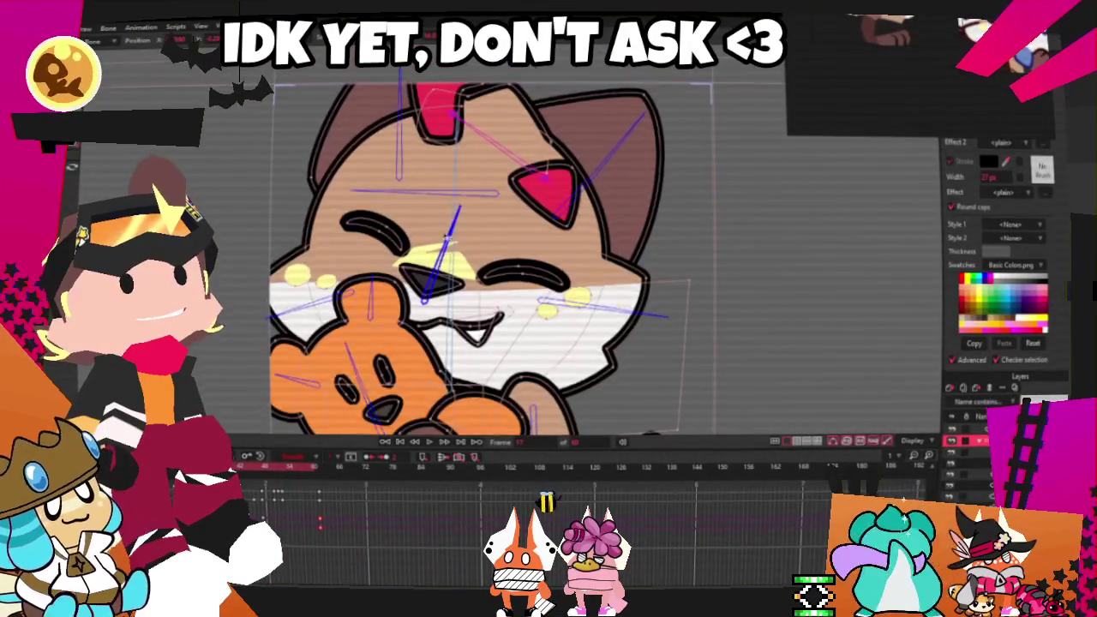
{"action": "scroll", "coordinate": [420, 252], "scroll_direction": "up", "scroll_amount": 2}
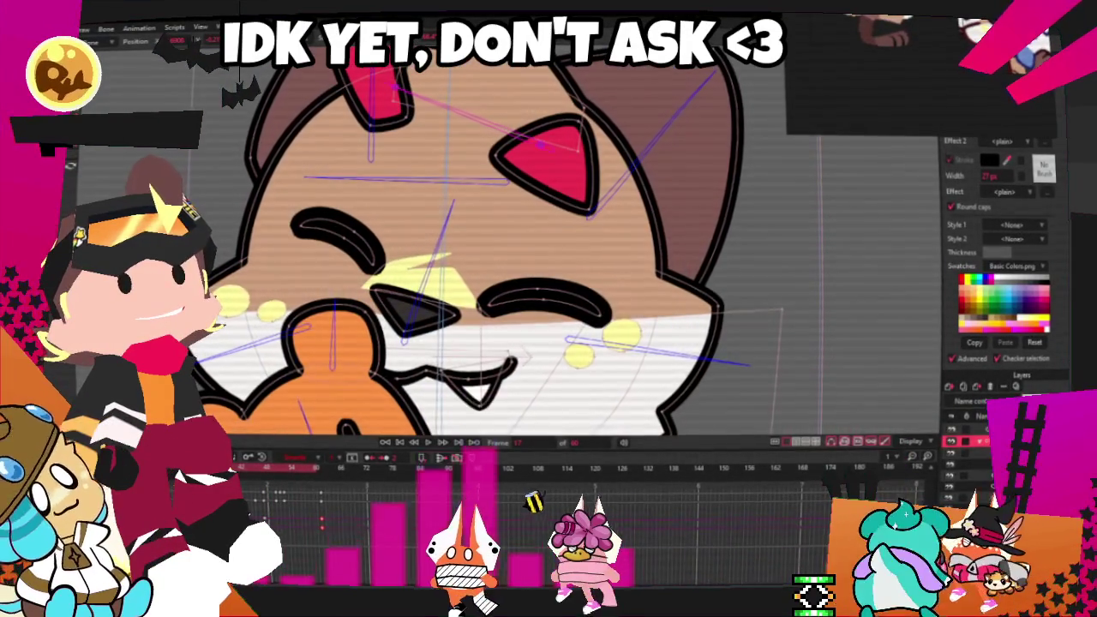
{"action": "left_click", "coordinate": [275, 467]}
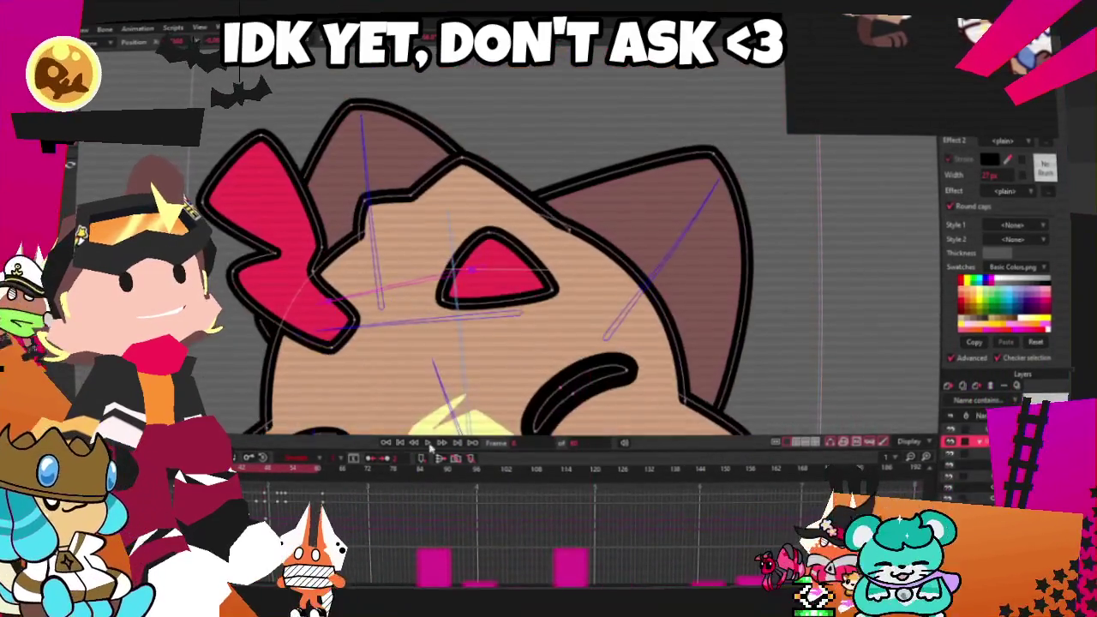
{"action": "left_click", "coordinate": [430, 444]}
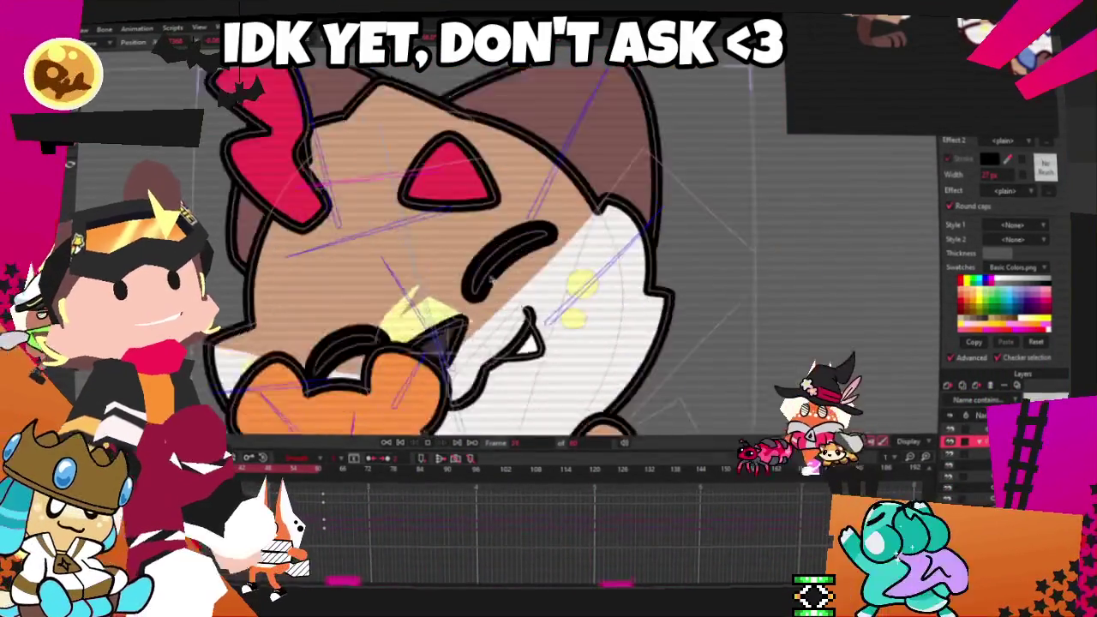
{"action": "scroll", "coordinate": [597, 280], "scroll_direction": "down", "scroll_amount": 3}
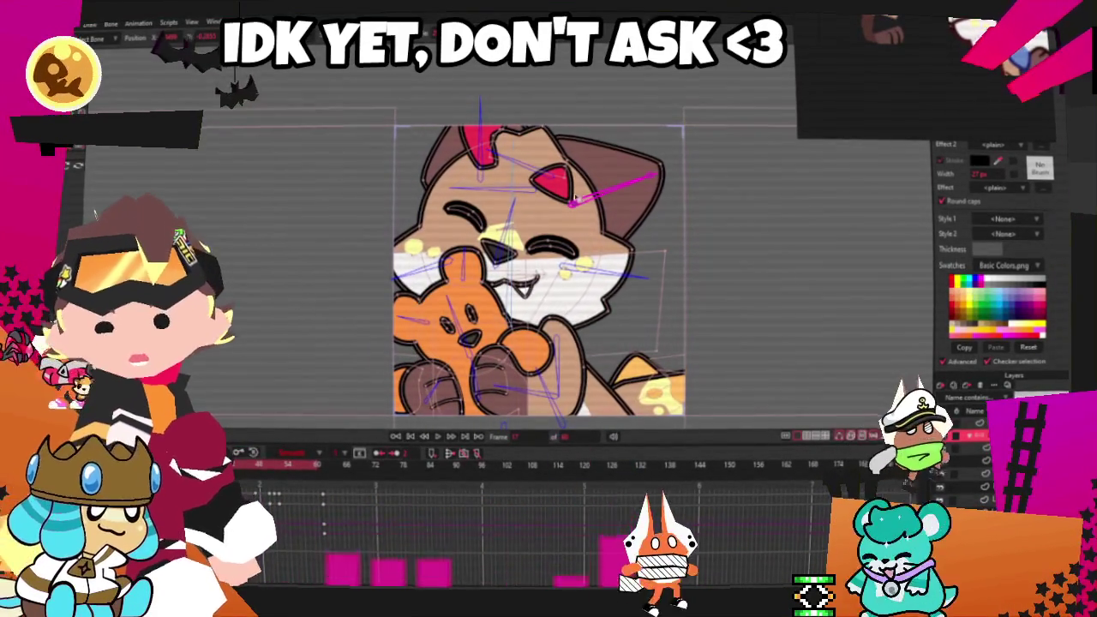
Rotate the ear, head-top, cheek and head bones so the head tilts upper right
{"action": "left_click_drag", "start_coordinate": [656, 177], "coordinate": [641, 230]}
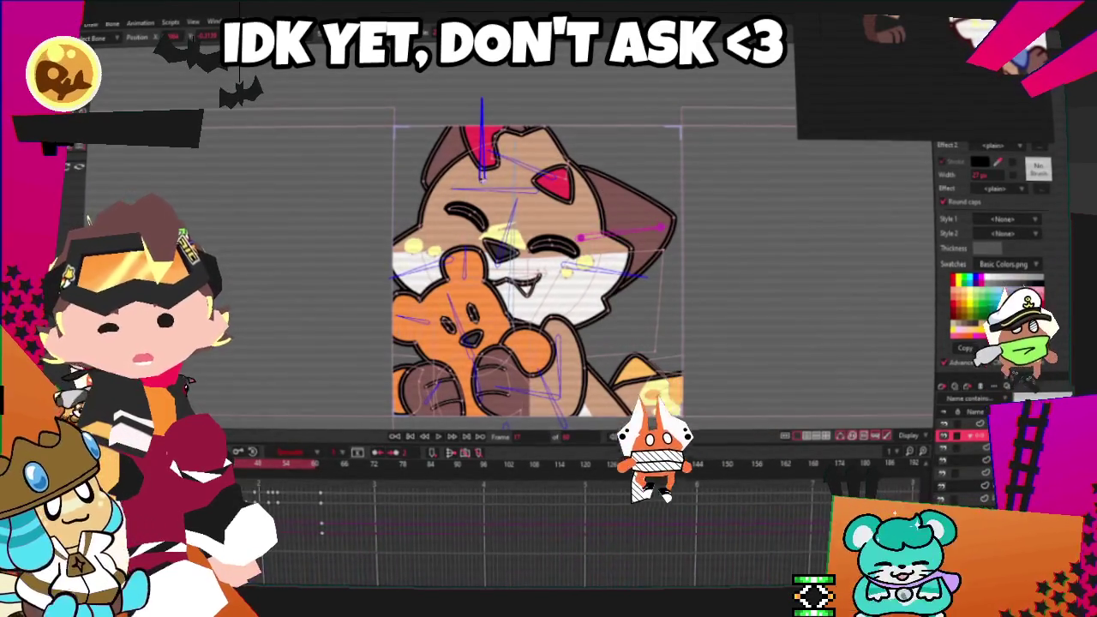
{"action": "left_click_drag", "start_coordinate": [491, 178], "coordinate": [521, 177]}
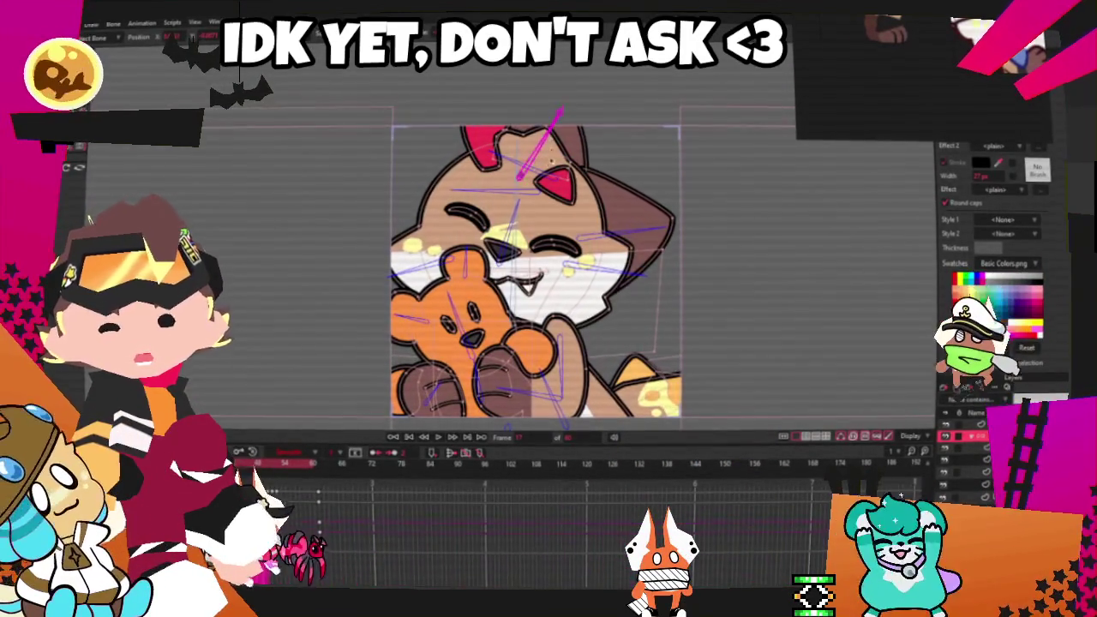
{"action": "left_click_drag", "start_coordinate": [585, 238], "coordinate": [587, 275]}
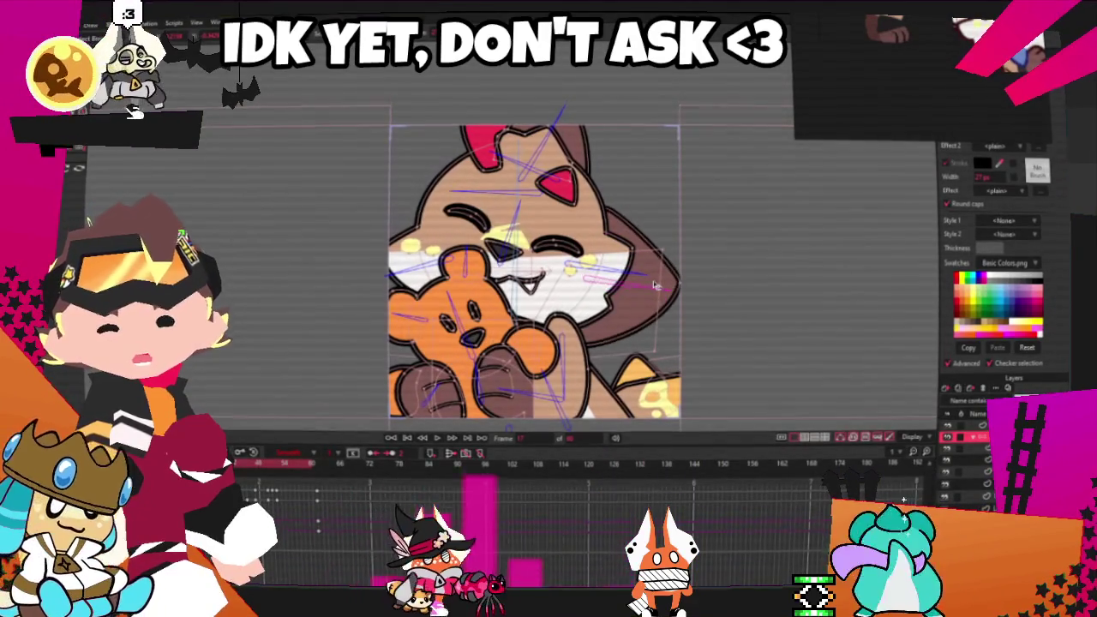
{"action": "left_click_drag", "start_coordinate": [557, 150], "coordinate": [548, 172]}
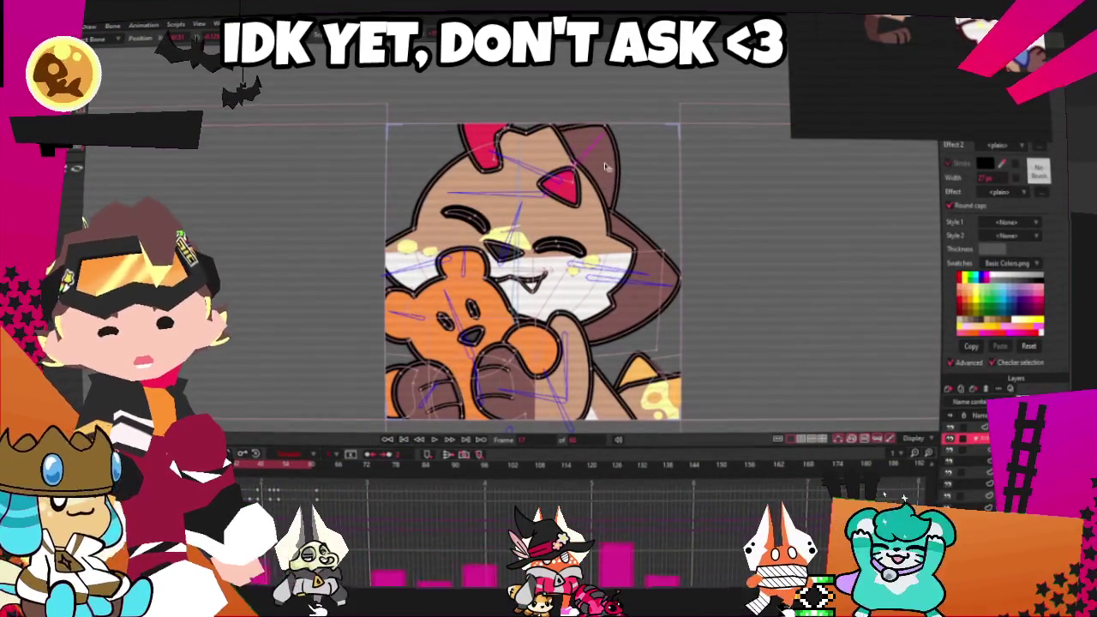
{"action": "left_click_drag", "start_coordinate": [556, 188], "coordinate": [578, 175]}
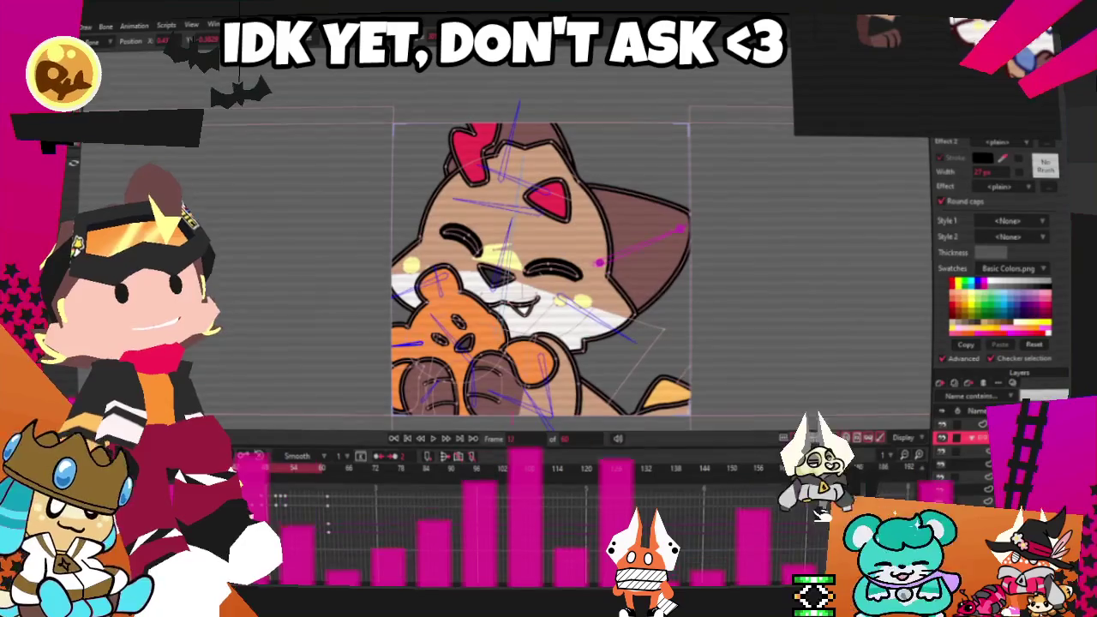
{"action": "scroll", "coordinate": [621, 281], "scroll_direction": "down", "scroll_amount": 5}
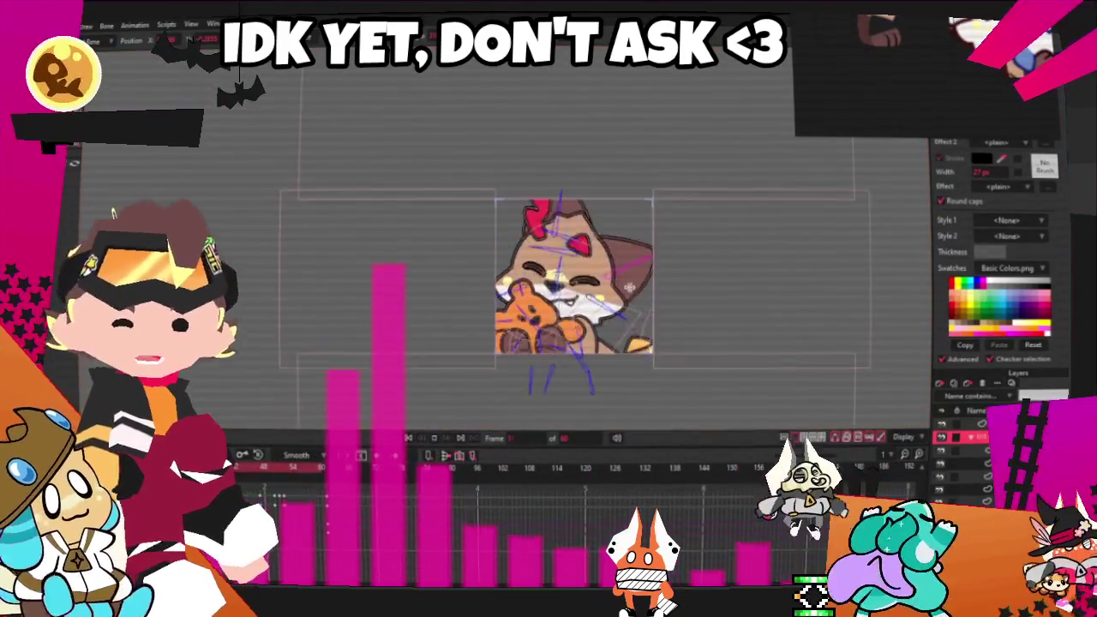
Zoom the canvas and select a head-tilt keyframe with Smooth interpolation
{"action": "scroll", "coordinate": [622, 281], "scroll_direction": "up", "scroll_amount": 3}
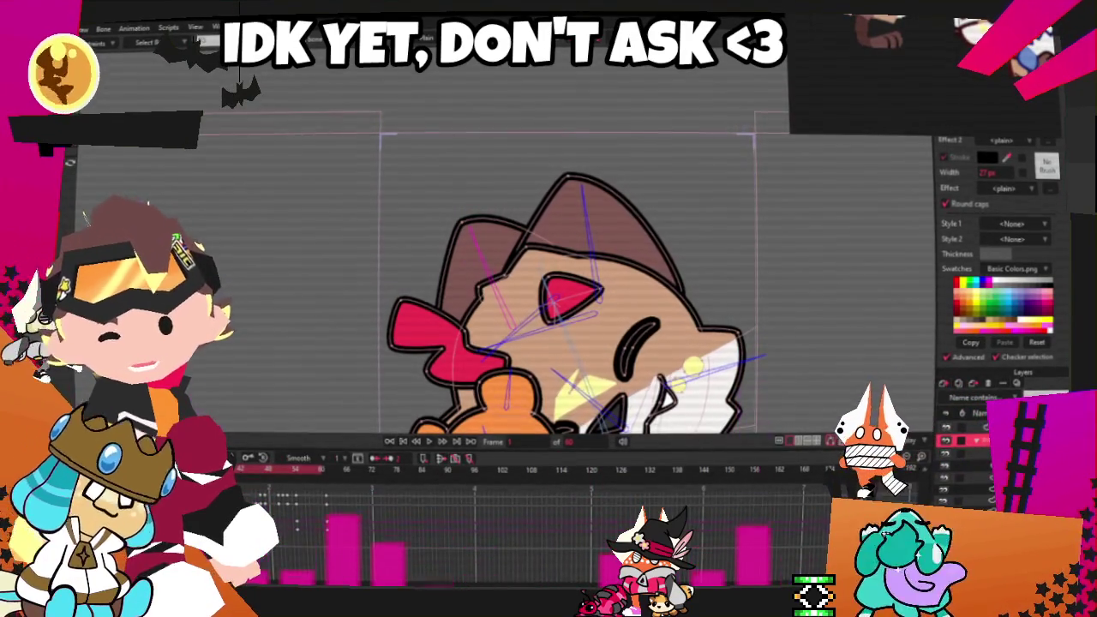
{"action": "left_click", "coordinate": [298, 529]}
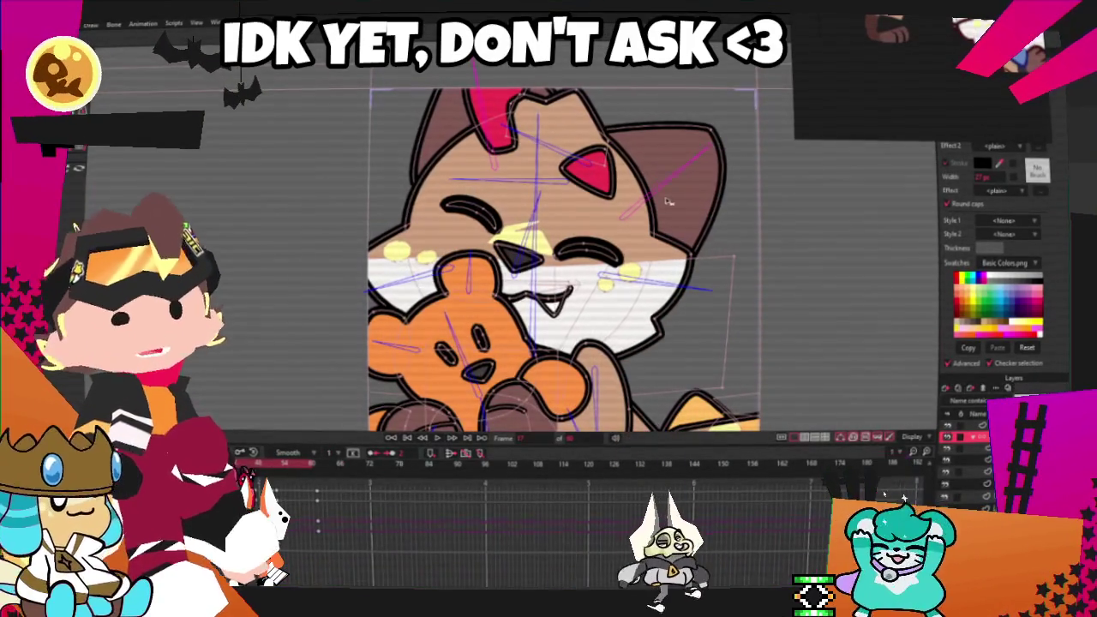
{"action": "left_click_drag", "start_coordinate": [669, 203], "coordinate": [745, 215]}
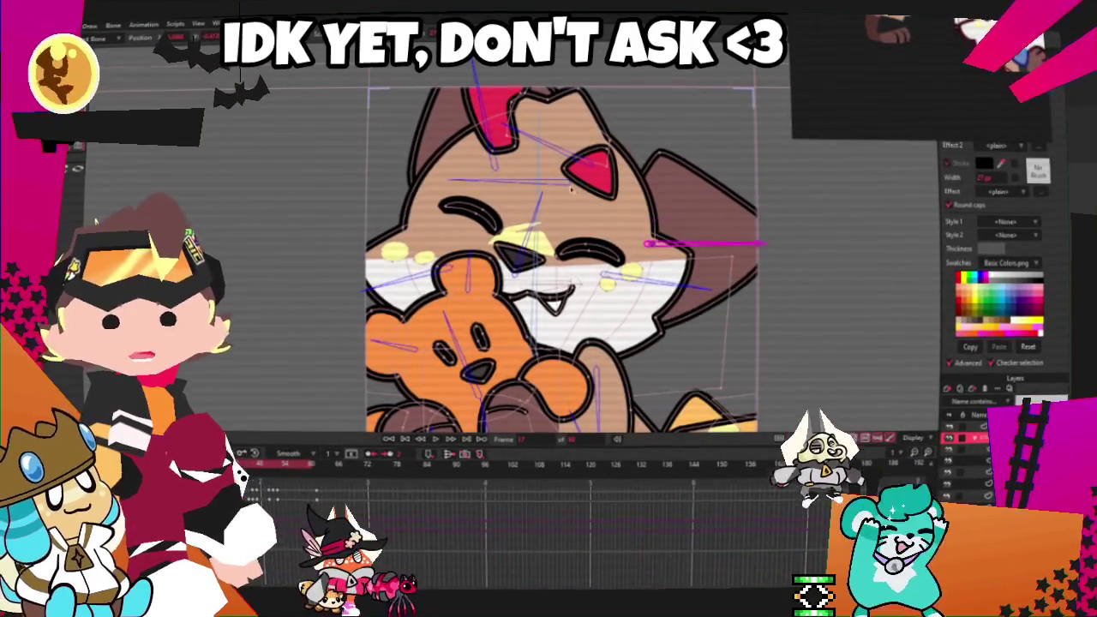
{"action": "mouse_move", "coordinate": [515, 115]}
{"action": "left_mouse_down"}
{"action": "mouse_move", "coordinate": [499, 129]}
{"action": "mouse_move", "coordinate": [542, 146]}
{"action": "left_mouse_up"}
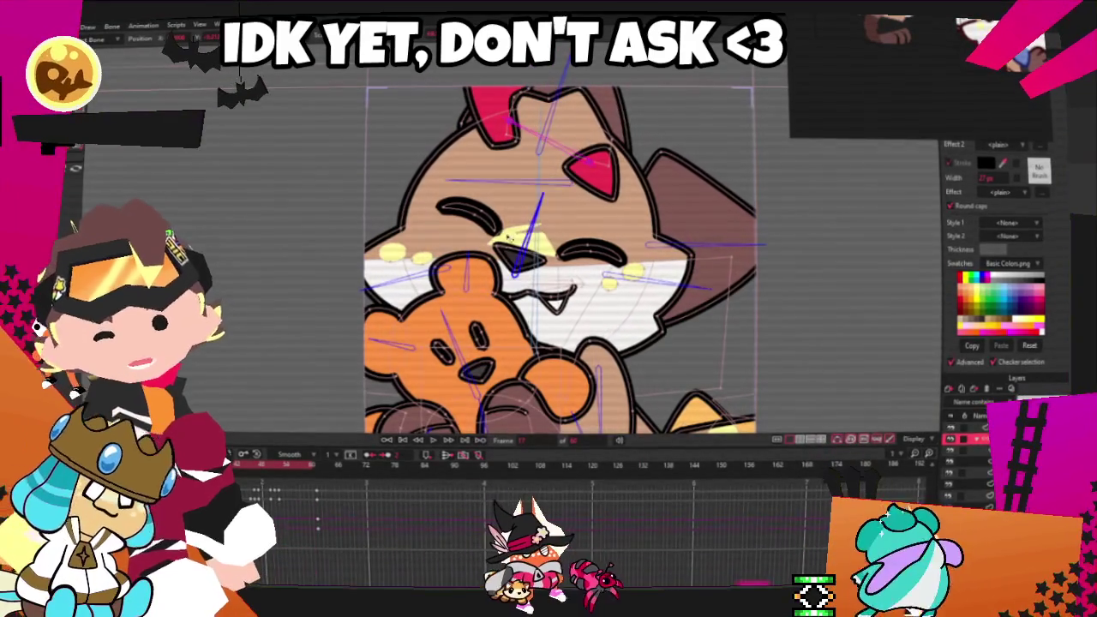
{"action": "left_click", "coordinate": [432, 441]}
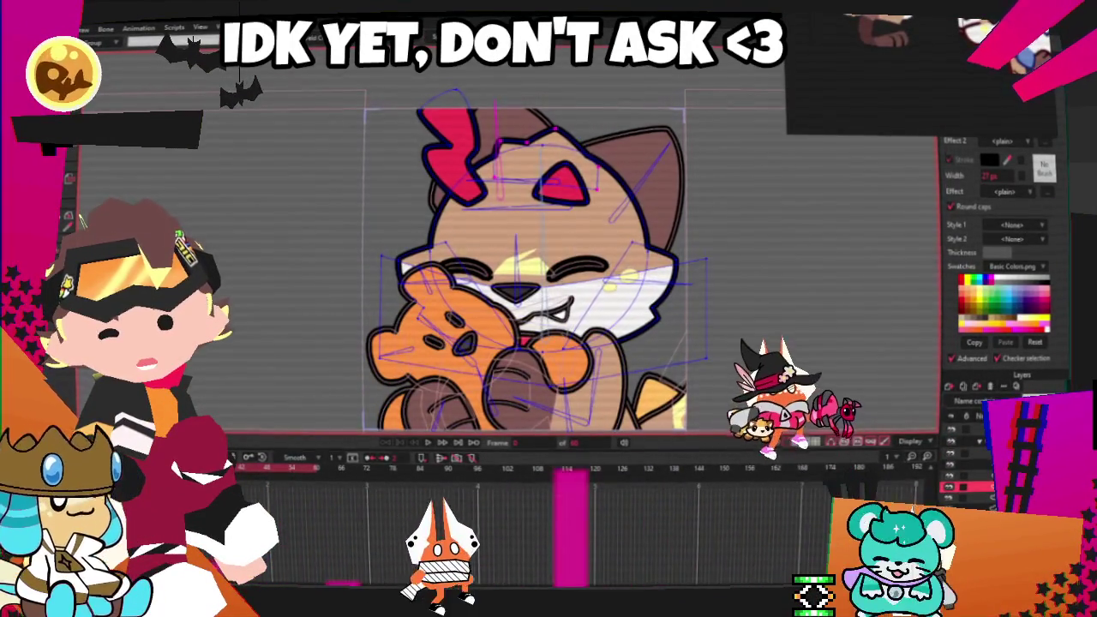
{"action": "scroll", "coordinate": [887, 405], "scroll_direction": "up", "scroll_amount": 2}
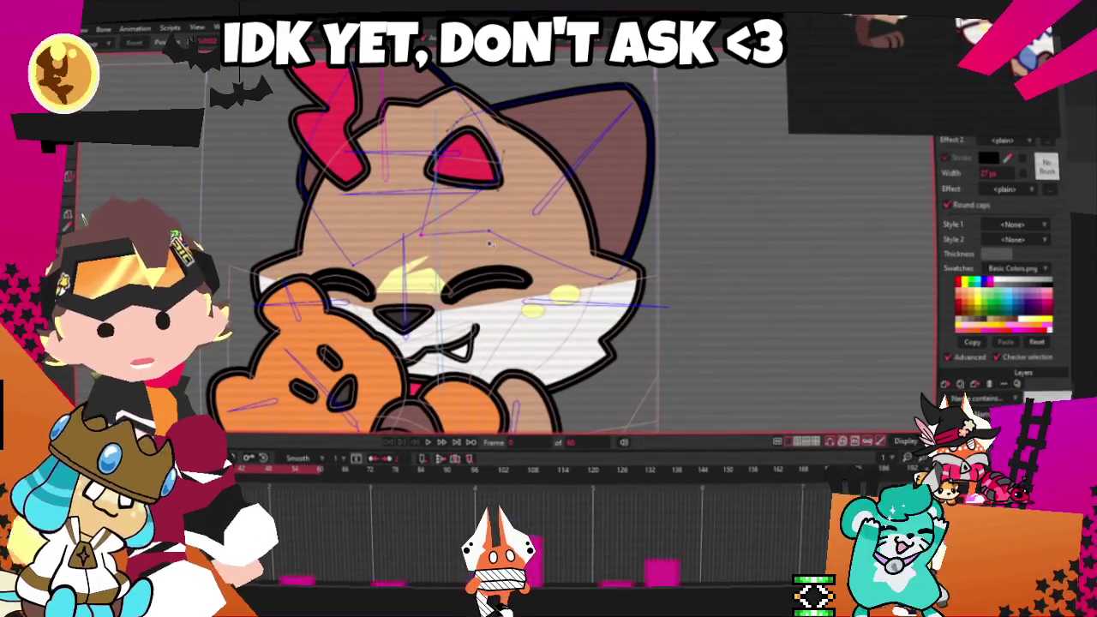
{"action": "scroll", "coordinate": [495, 281], "scroll_direction": "down", "scroll_amount": 3}
{"action": "scroll", "coordinate": [495, 281], "scroll_direction": "up", "scroll_amount": 3}
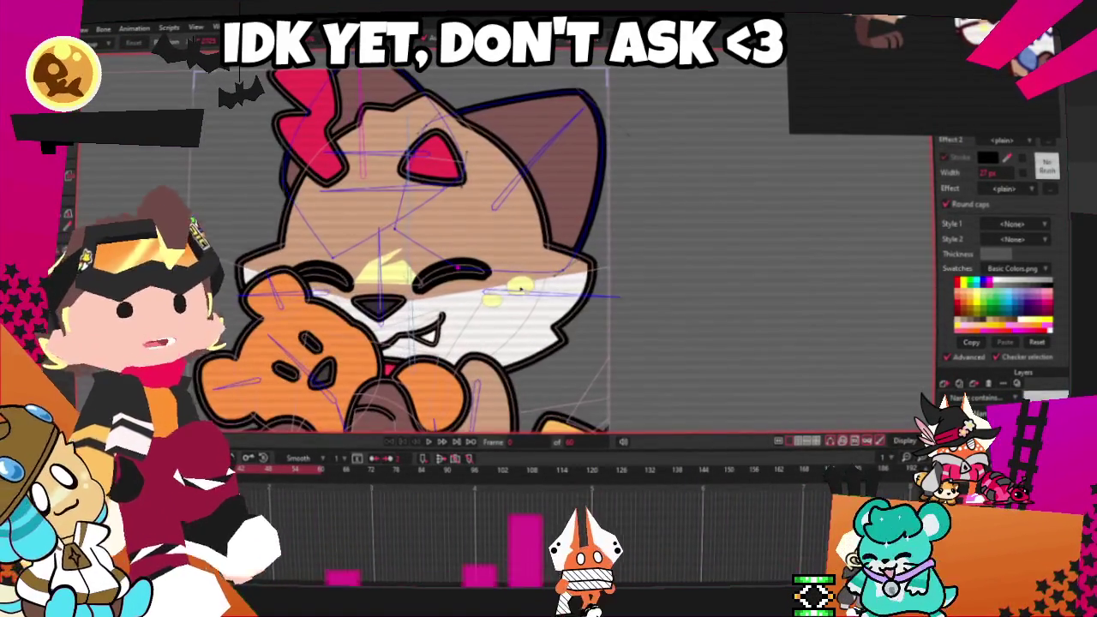
{"action": "key", "text": "g"}
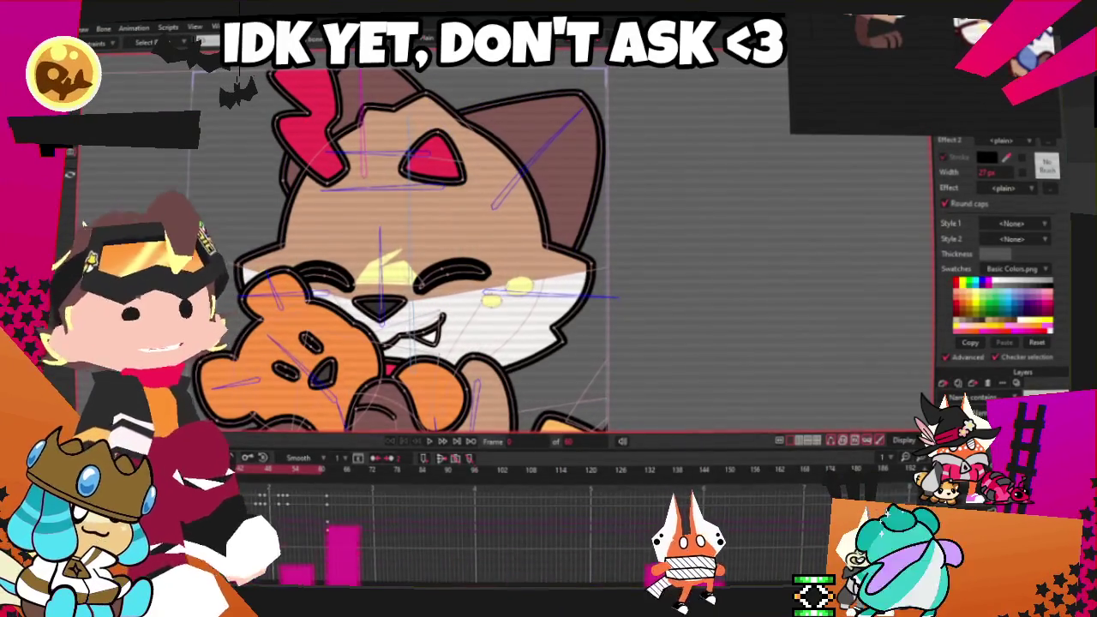
{"action": "key", "text": "space"}
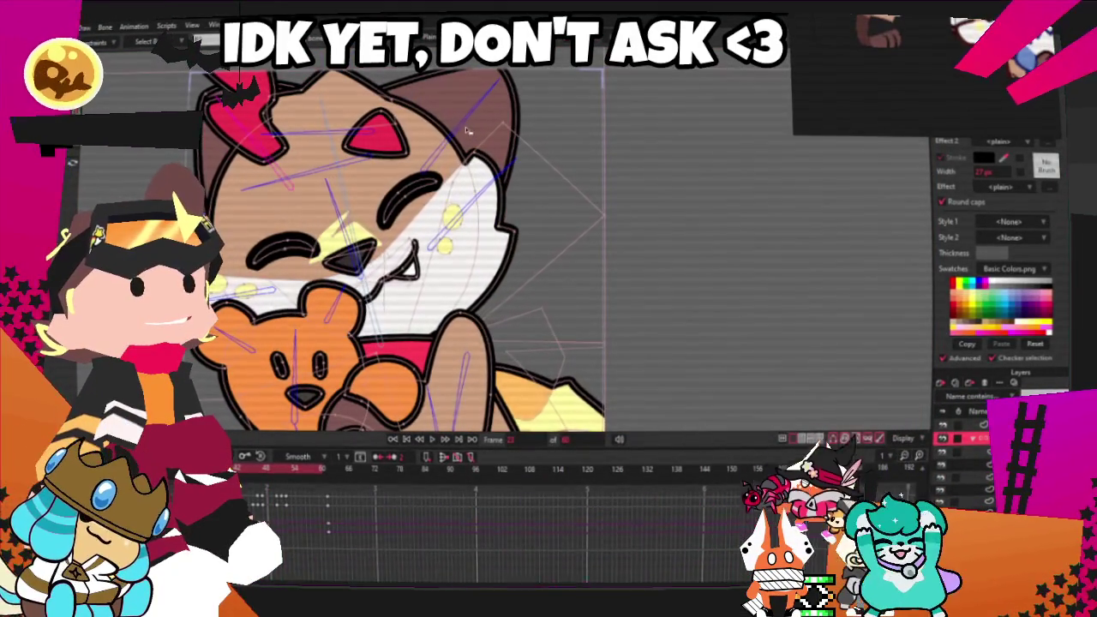
{"action": "scroll", "coordinate": [398, 304], "scroll_direction": "down", "scroll_amount": 3}
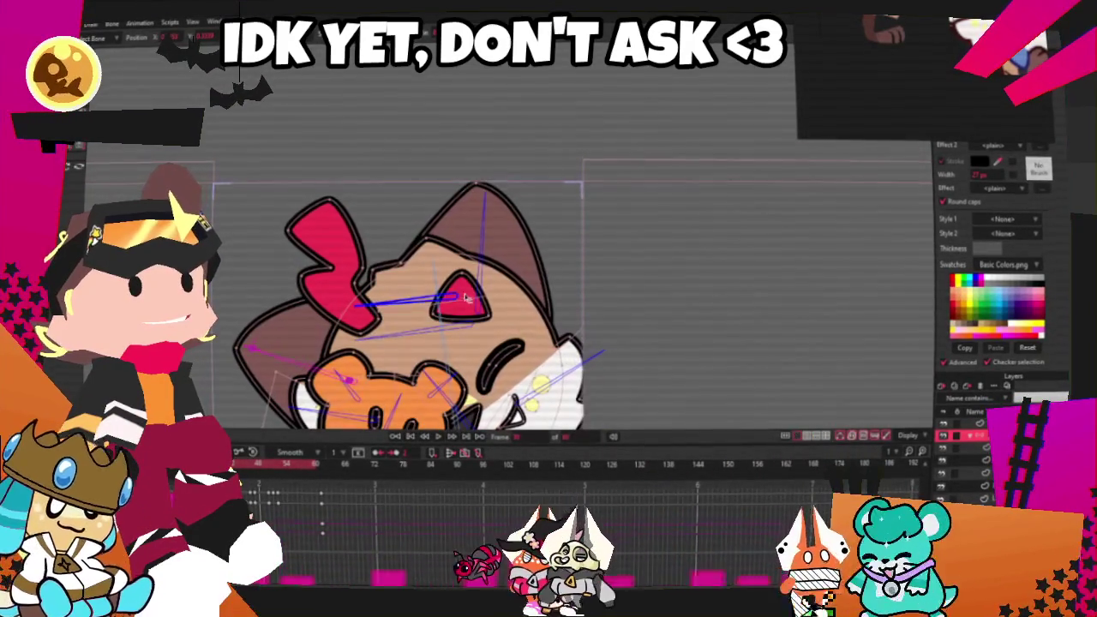
Rotate the head bone to re-tilt the head, compare the previous keyframe, then go to frame 47
{"action": "left_click_drag", "start_coordinate": [495, 309], "coordinate": [484, 313]}
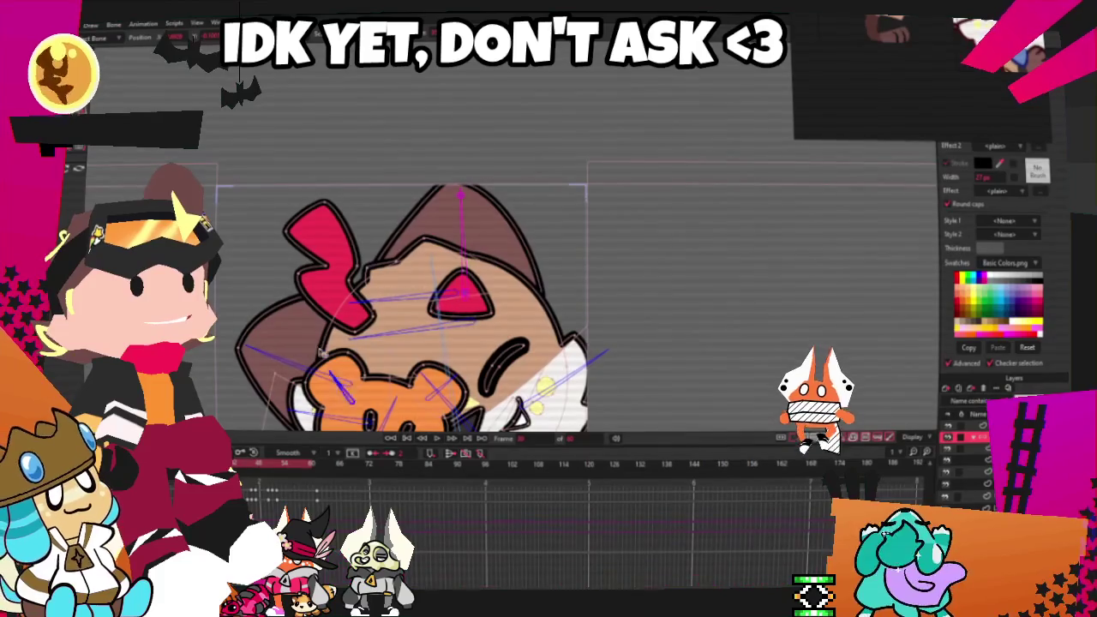
{"action": "scroll", "coordinate": [256, 374], "scroll_direction": "down", "scroll_amount": 1}
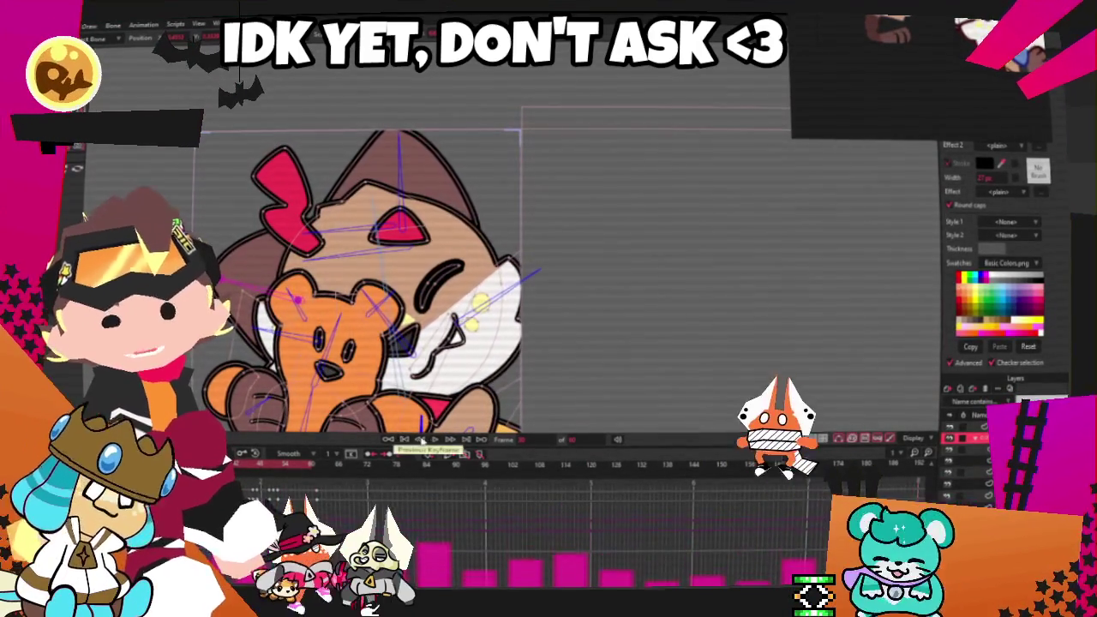
{"action": "left_click", "coordinate": [420, 439]}
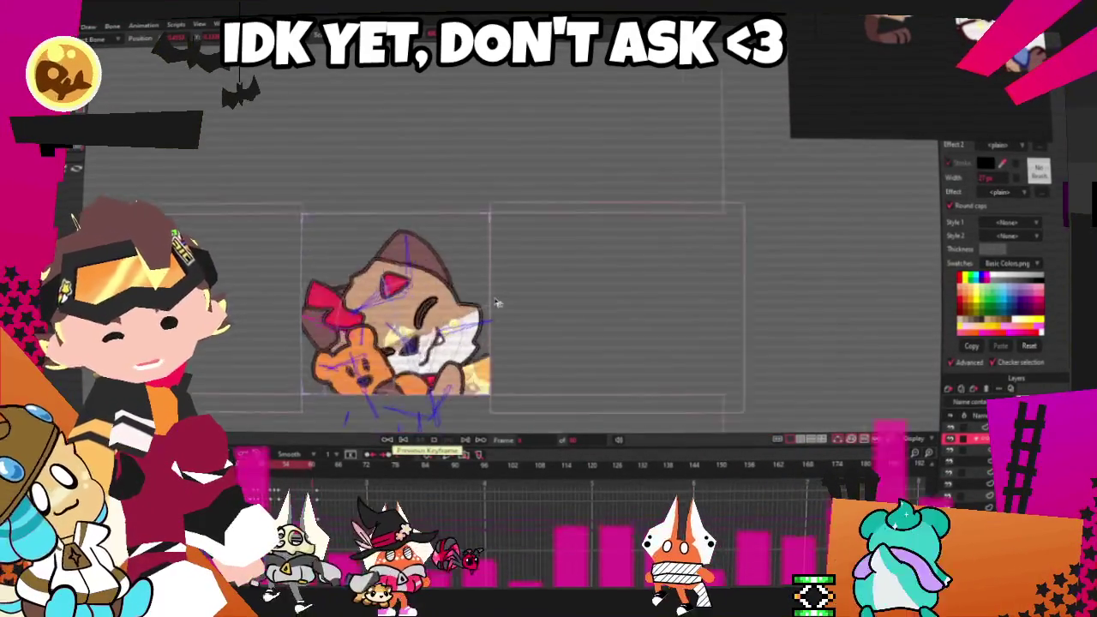
{"action": "scroll", "coordinate": [387, 251], "scroll_direction": "up", "scroll_amount": 3}
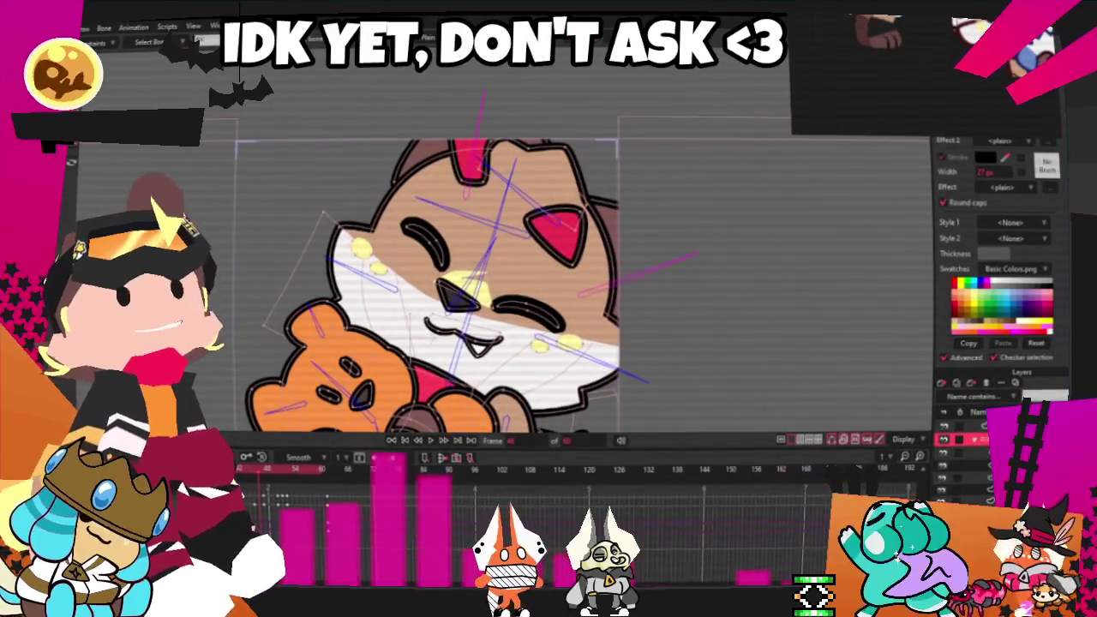
{"action": "left_click", "coordinate": [265, 475]}
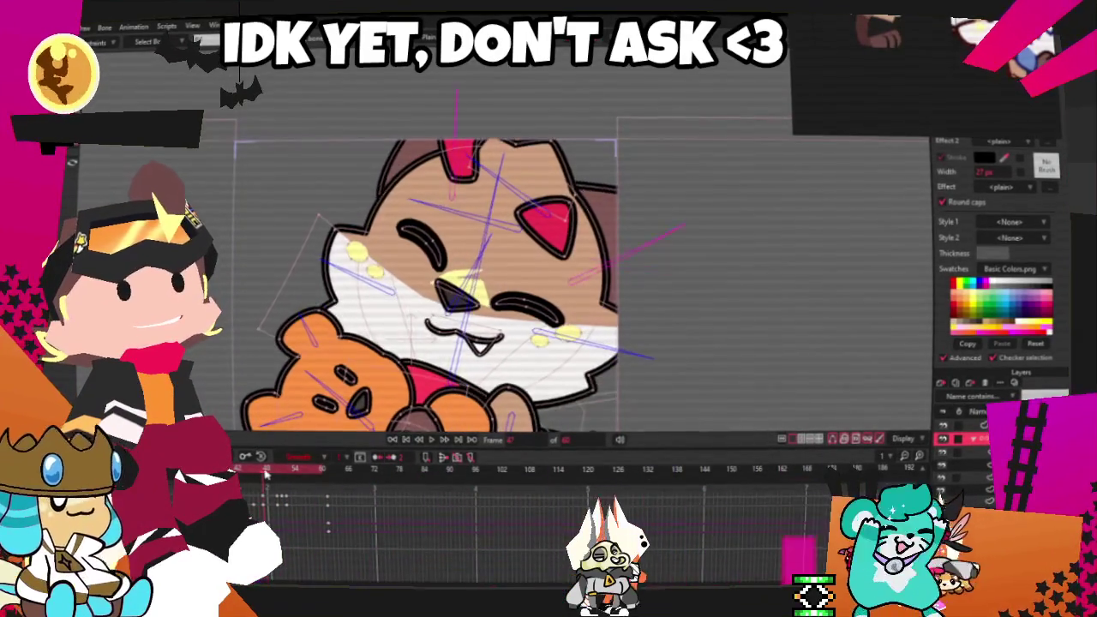
Play the animation from frame 47 to preview the sway between head-tilt poses
{"action": "left_click", "coordinate": [431, 441]}
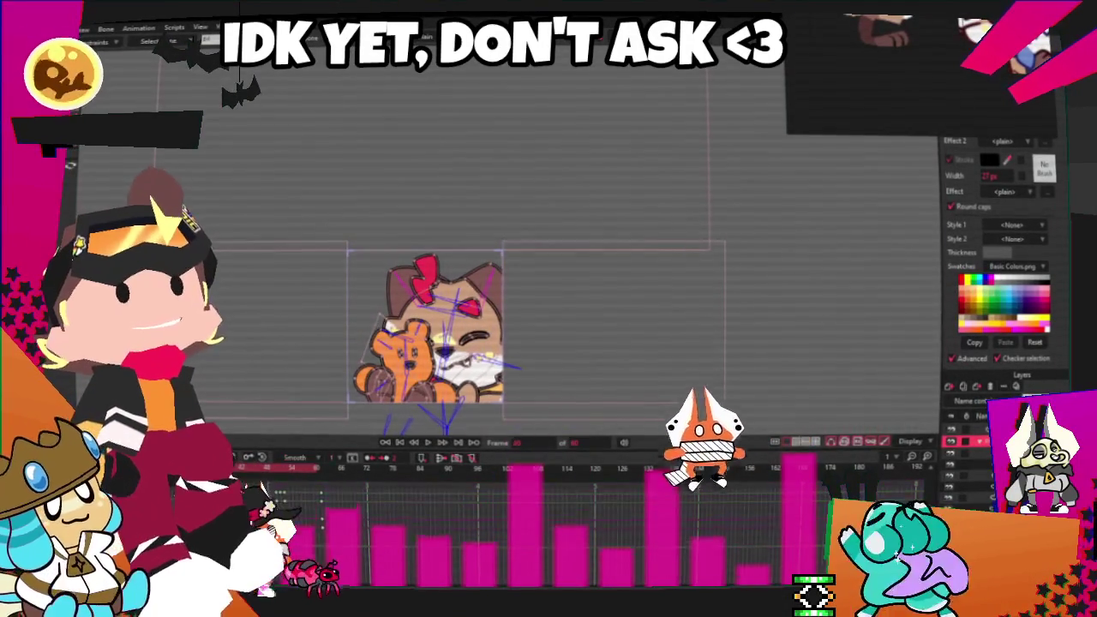
Replay the 60-frame animation to watch the head-tilt motion again
{"action": "left_click", "coordinate": [427, 442]}
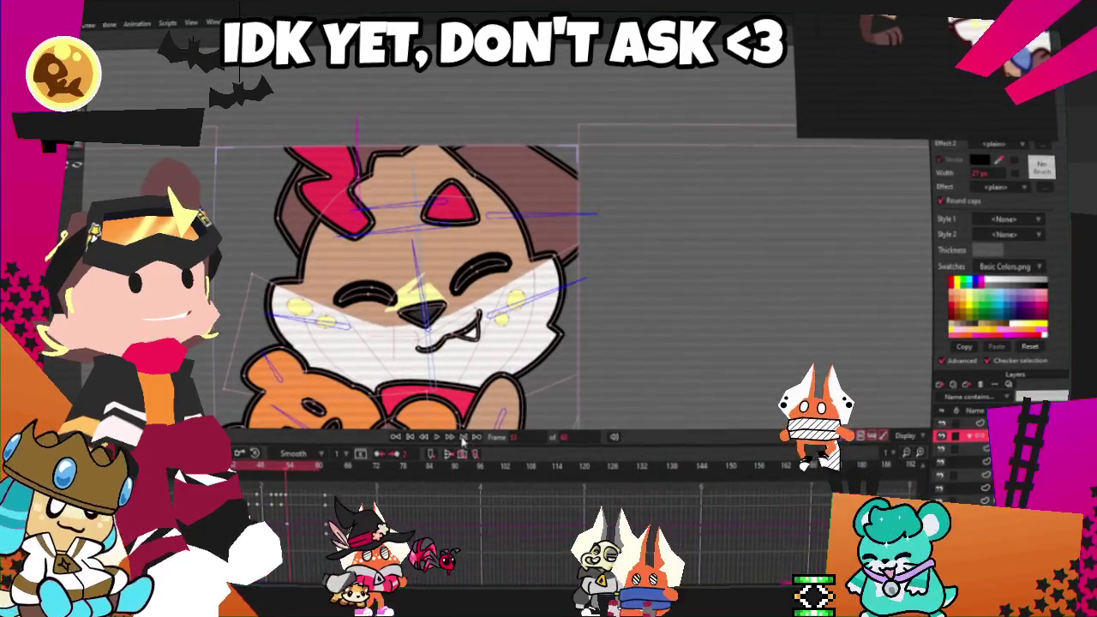
{"action": "scroll", "coordinate": [526, 332], "scroll_direction": "down", "scroll_amount": 5}
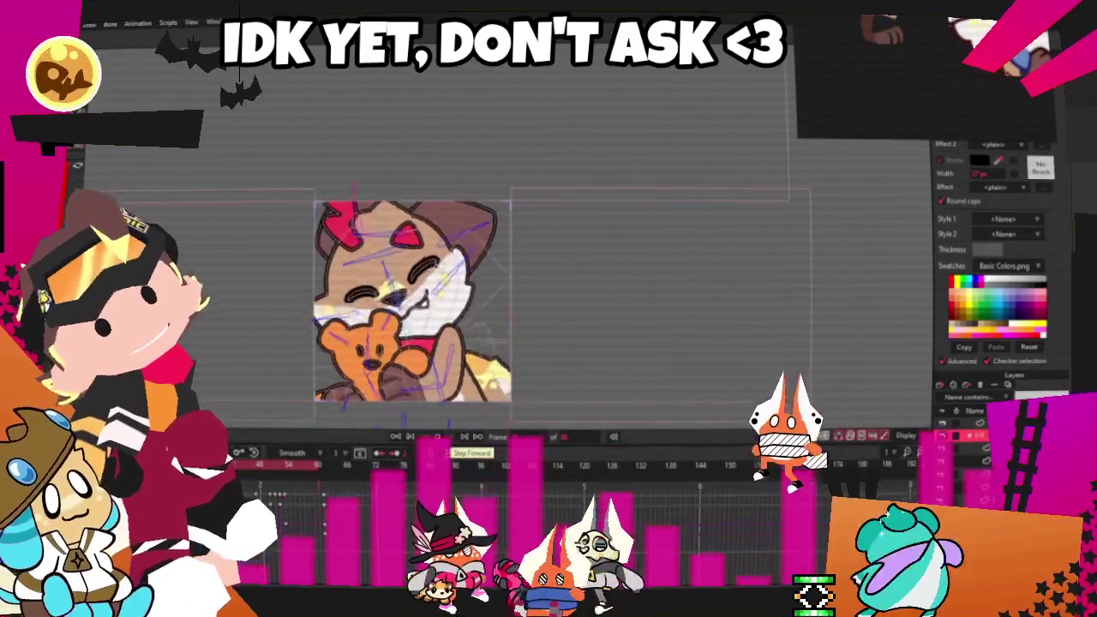
{"action": "scroll", "coordinate": [522, 325], "scroll_direction": "up", "scroll_amount": 3}
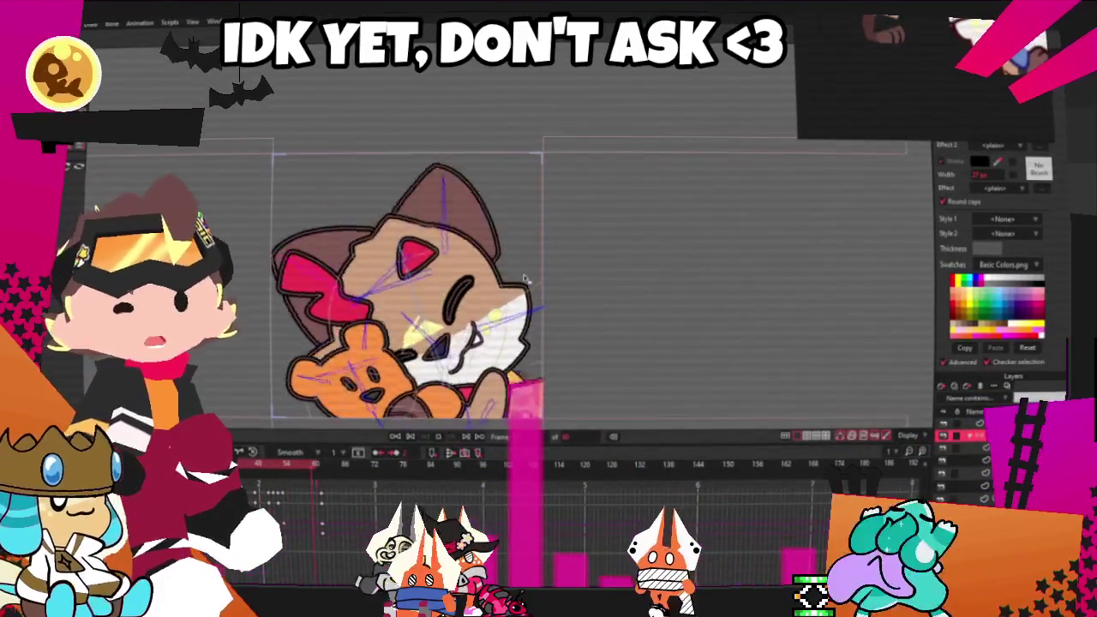
{"action": "scroll", "coordinate": [400, 307], "scroll_direction": "down", "scroll_amount": 2}
{"action": "scroll", "coordinate": [437, 283], "scroll_direction": "down", "scroll_amount": 2}
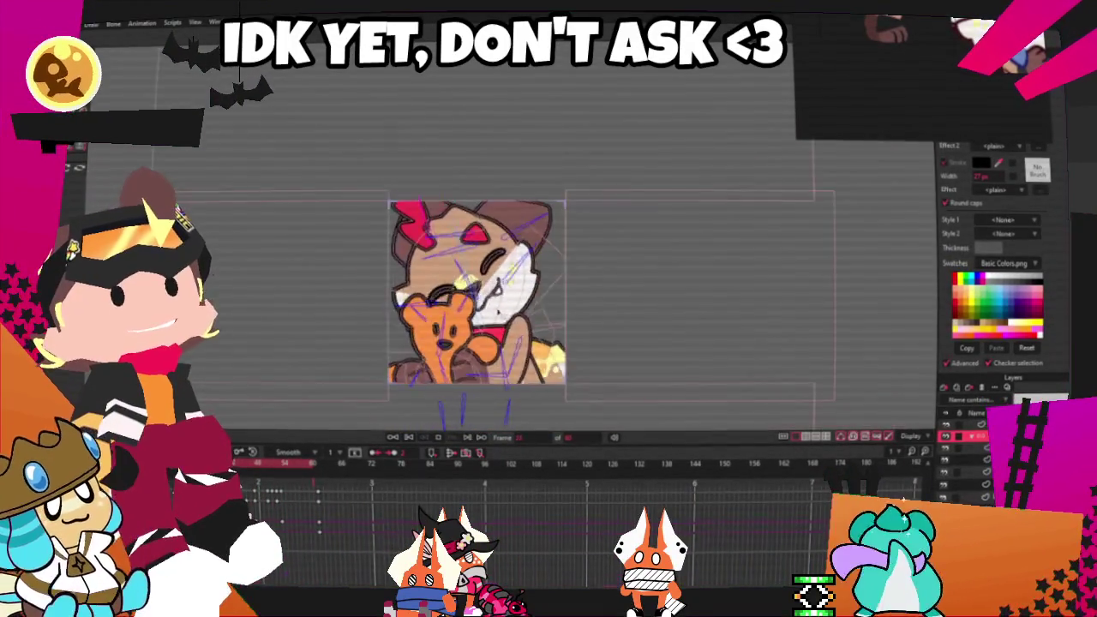
{"action": "scroll", "coordinate": [477, 291], "scroll_direction": "up", "scroll_amount": 3}
{"action": "scroll", "coordinate": [477, 291], "scroll_direction": "down", "scroll_amount": 2}
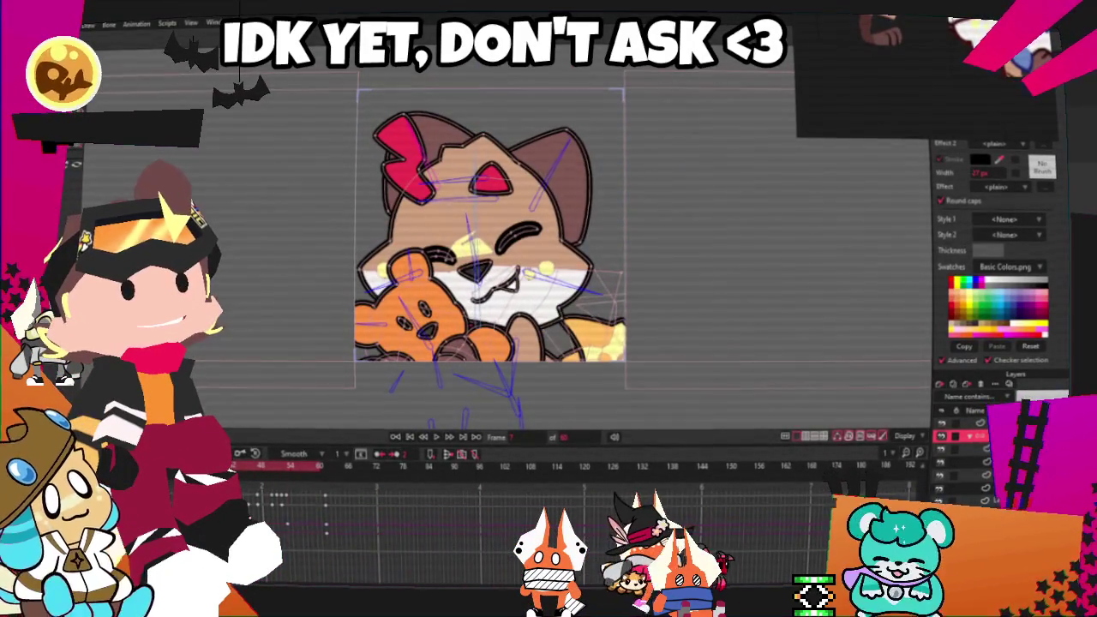
{"action": "scroll", "coordinate": [470, 377], "scroll_direction": "up", "scroll_amount": 2}
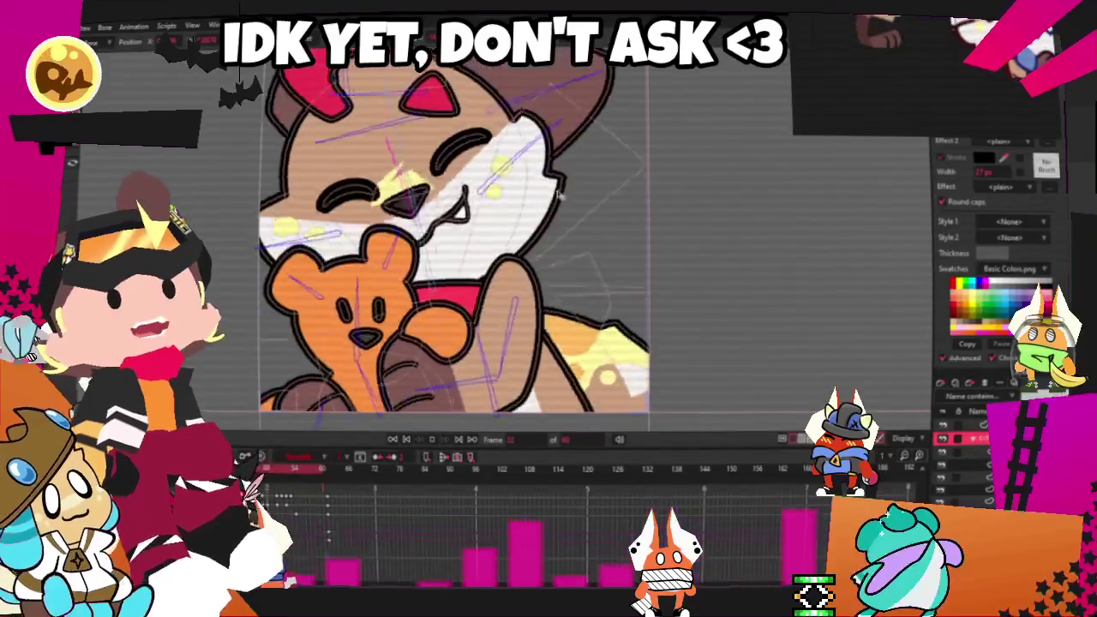
Stop playback at frame 1 and select the layer below the current one
{"action": "left_click", "coordinate": [407, 440]}
{"action": "scroll", "coordinate": [454, 257], "scroll_direction": "up", "scroll_amount": 2}
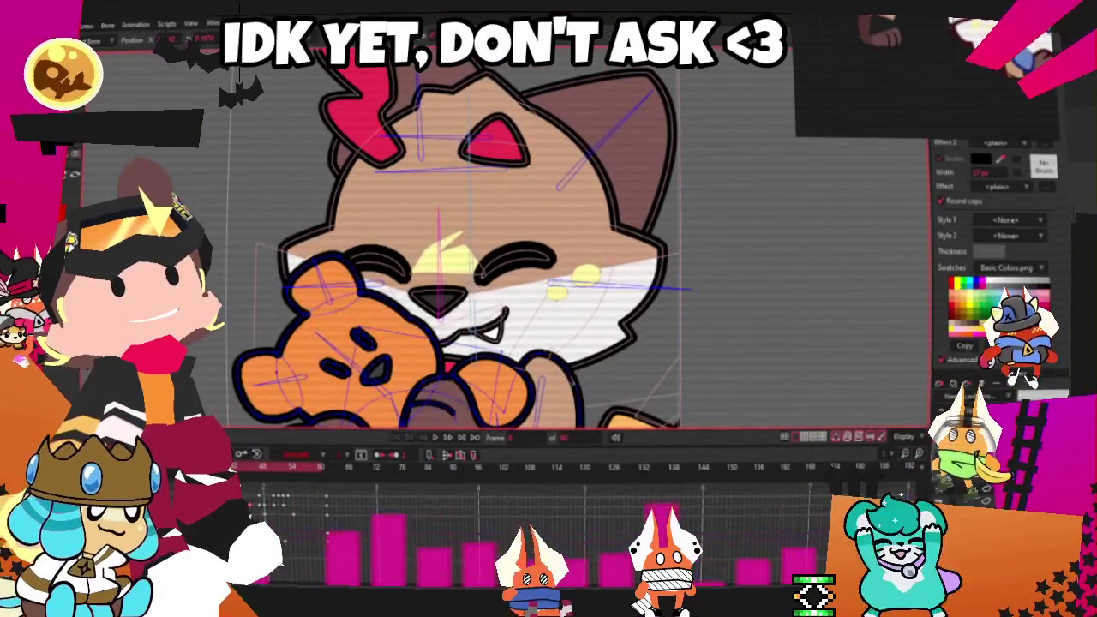
{"action": "left_click", "coordinate": [960, 488]}
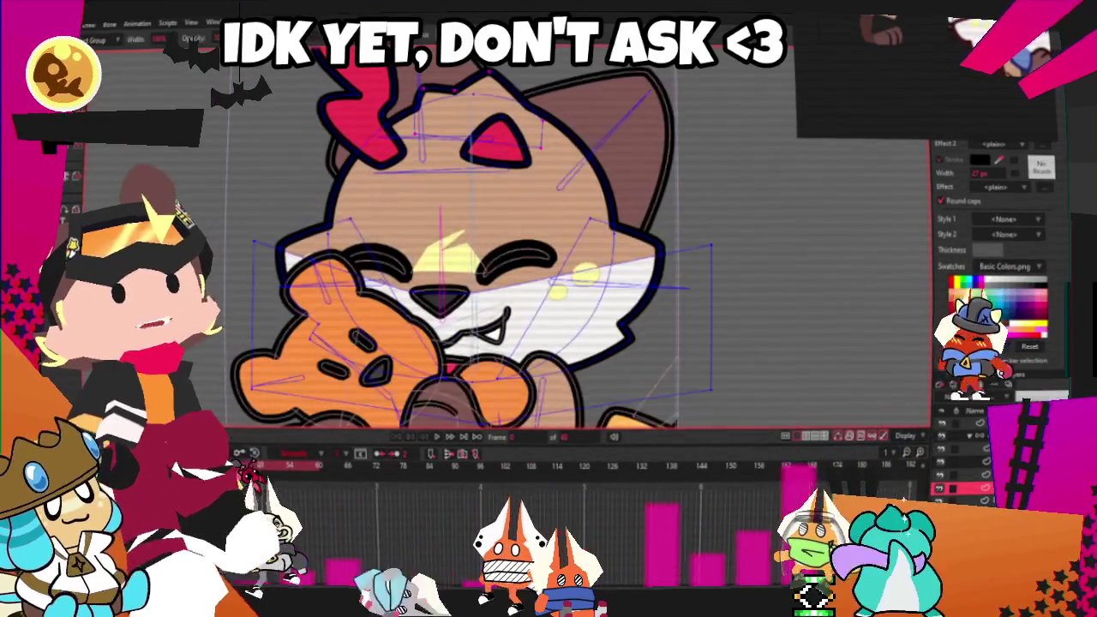
Play the animation from the start and stop on a mid-animation frame
{"action": "scroll", "coordinate": [407, 81], "scroll_direction": "up", "scroll_amount": 2}
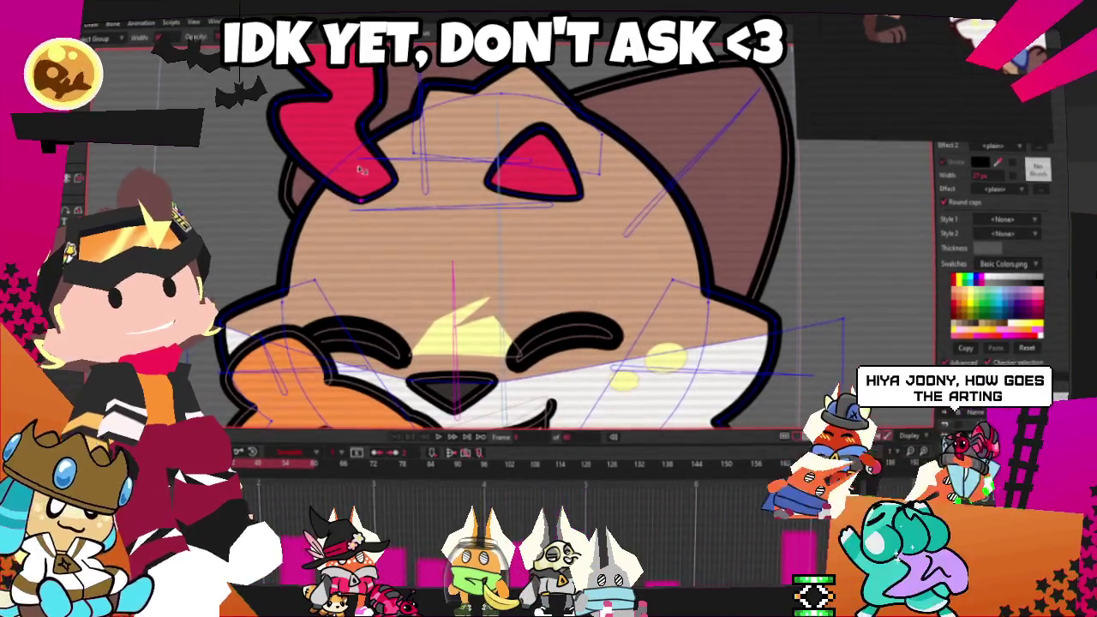
{"action": "scroll", "coordinate": [463, 192], "scroll_direction": "down", "scroll_amount": 2}
{"action": "scroll", "coordinate": [463, 193], "scroll_direction": "down", "scroll_amount": 2}
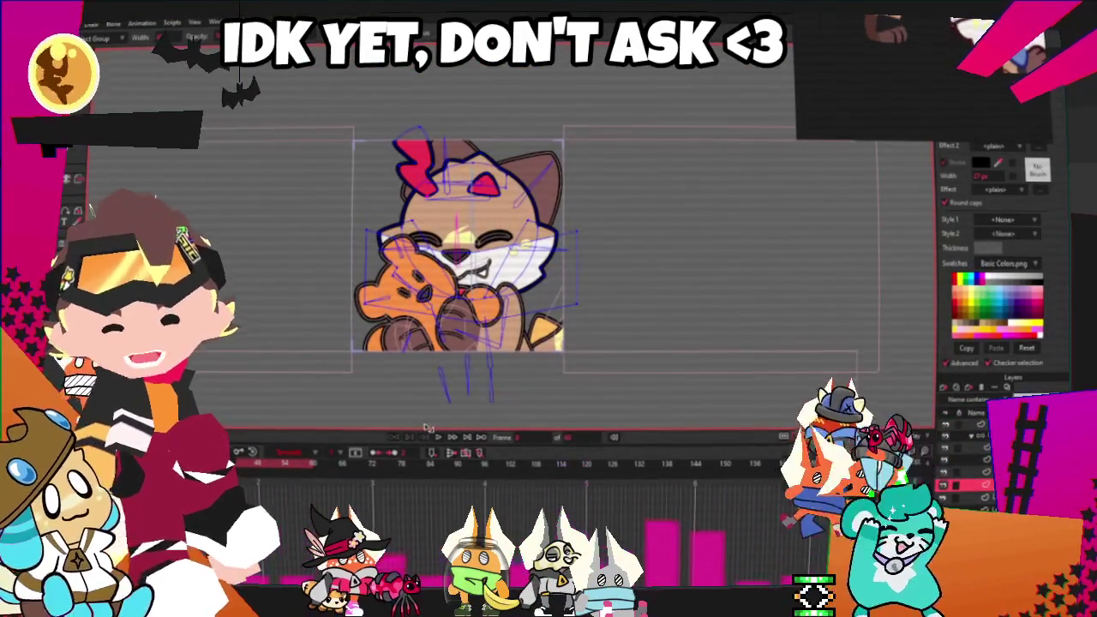
{"action": "left_click", "coordinate": [439, 439]}
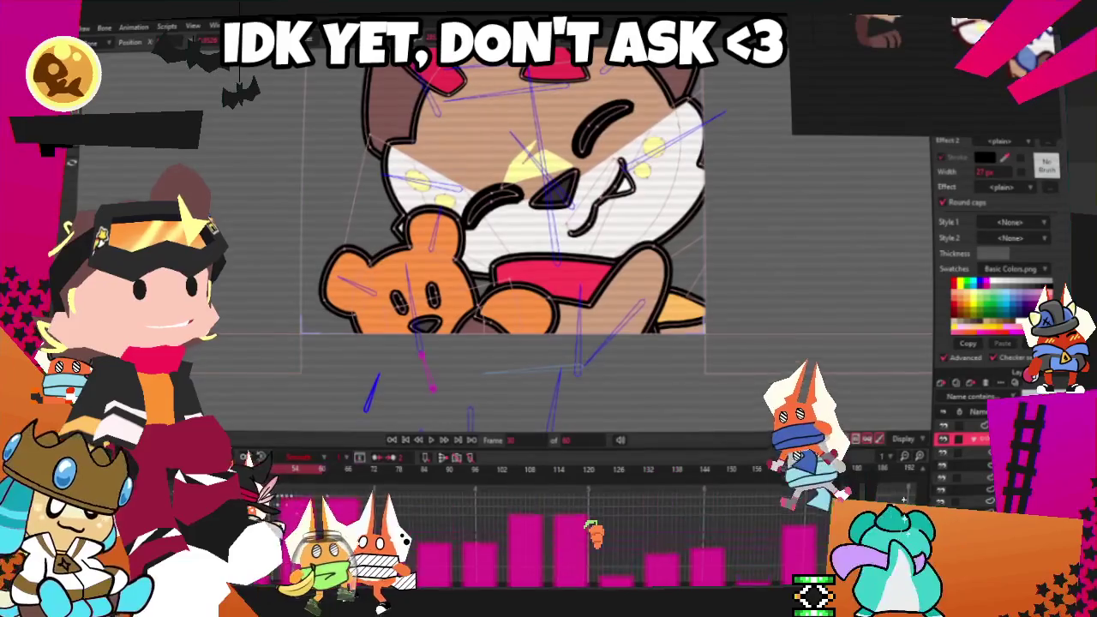
{"action": "left_click", "coordinate": [324, 470]}
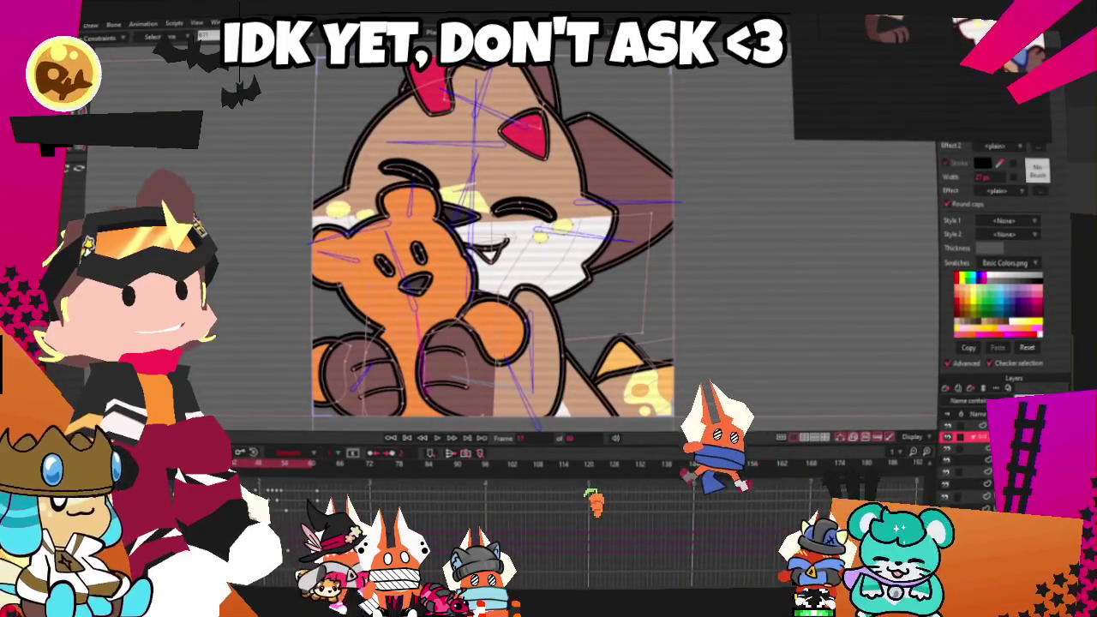
Rotate the teddy bear's left ear bone upward, then move to another frame
{"action": "scroll", "coordinate": [315, 345], "scroll_direction": "up", "scroll_amount": 3}
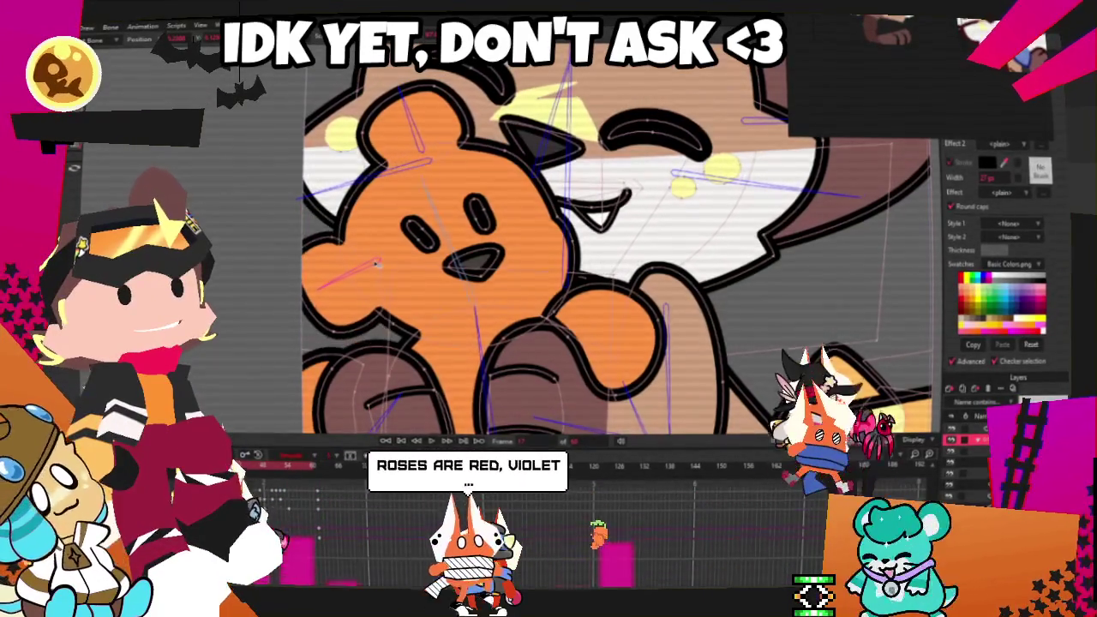
{"action": "left_click", "coordinate": [420, 148]}
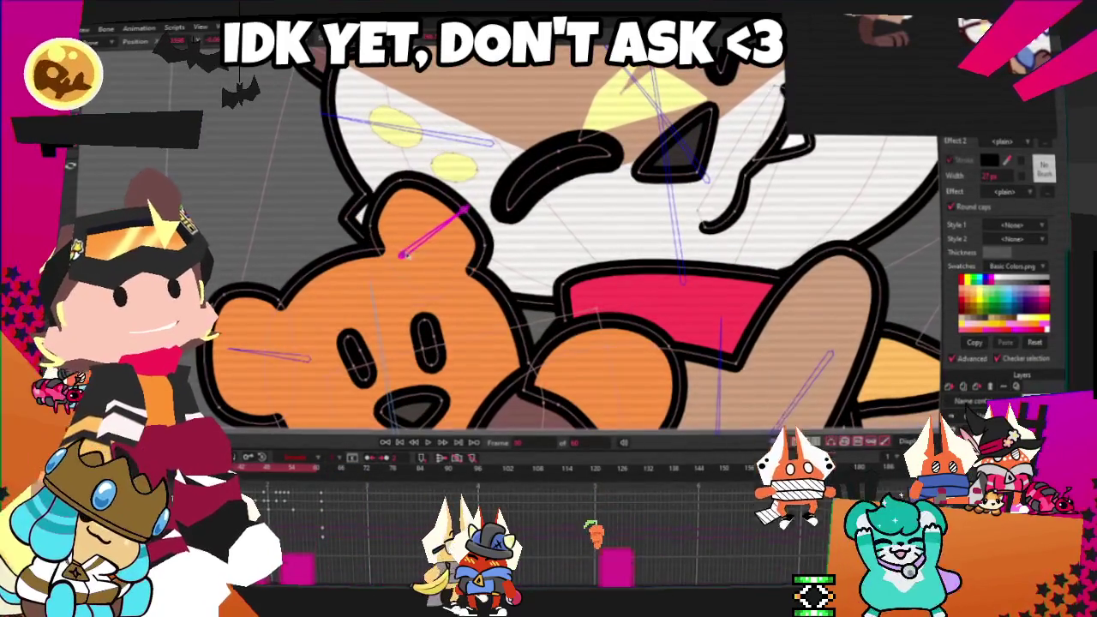
{"action": "mouse_move", "coordinate": [264, 357]}
{"action": "left_mouse_down"}
{"action": "mouse_move", "coordinate": [317, 365]}
{"action": "mouse_move", "coordinate": [310, 313]}
{"action": "left_mouse_up"}
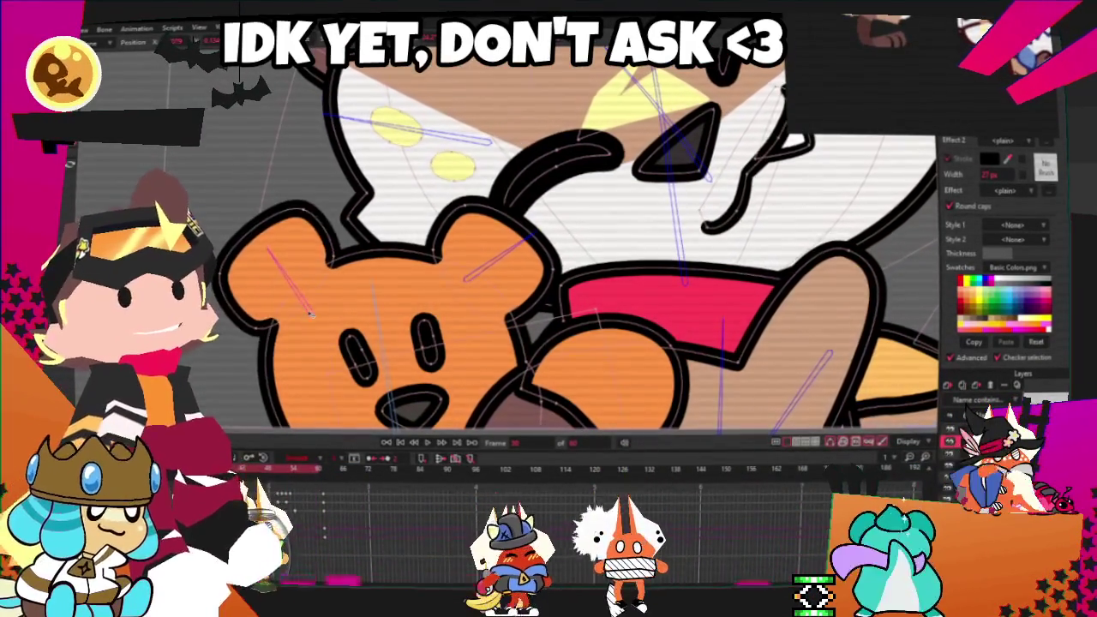
{"action": "left_click", "coordinate": [326, 481]}
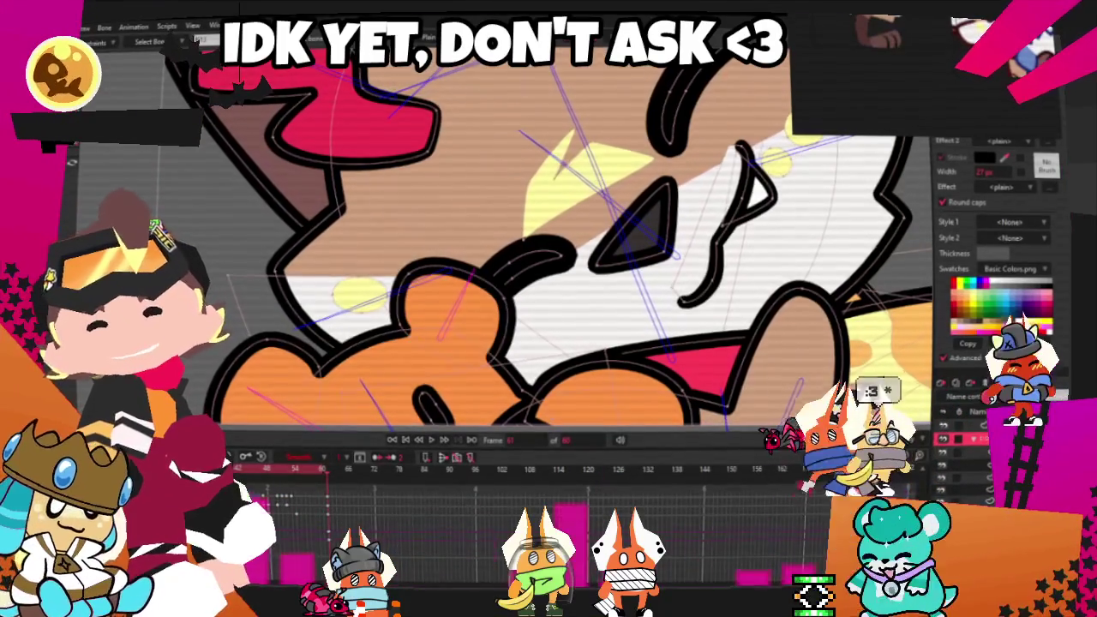
Play the animation to check the ear motion, then stop on another frame
{"action": "key", "text": "space"}
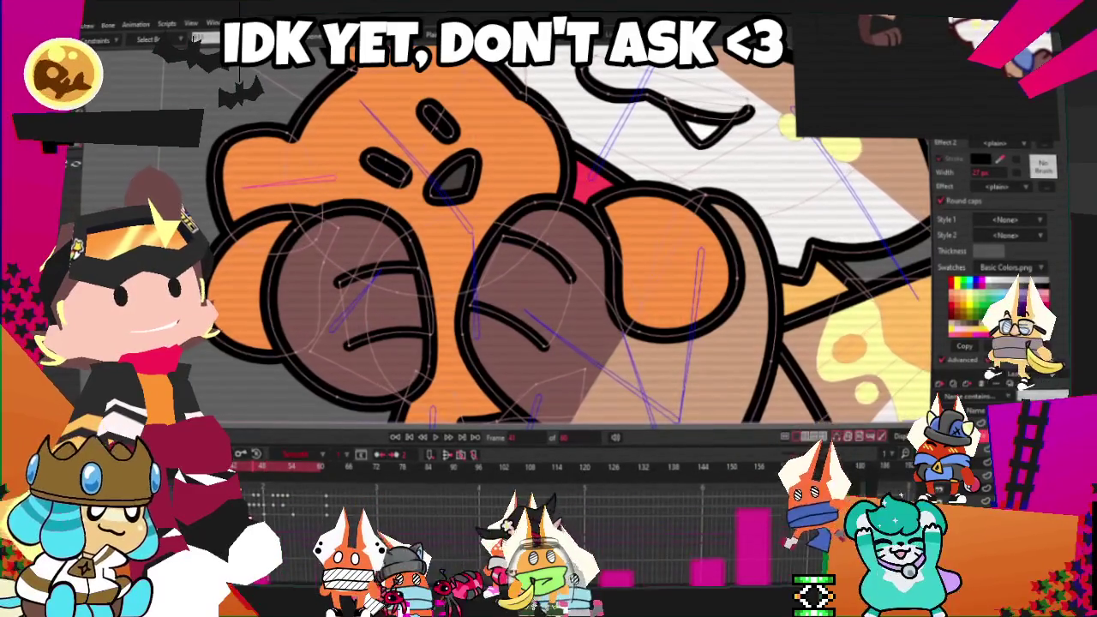
{"action": "key", "text": "space"}
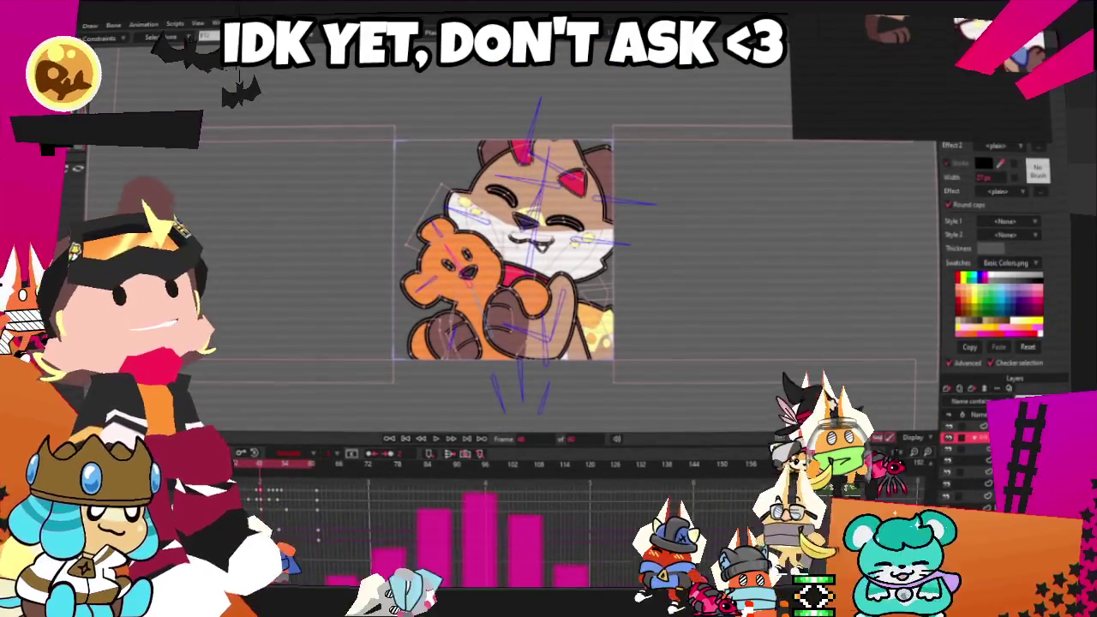
Zoom around the canvas and play back the cat's head swaying over the orange plush
{"action": "scroll", "coordinate": [344, 318], "scroll_direction": "down", "scroll_amount": 2}
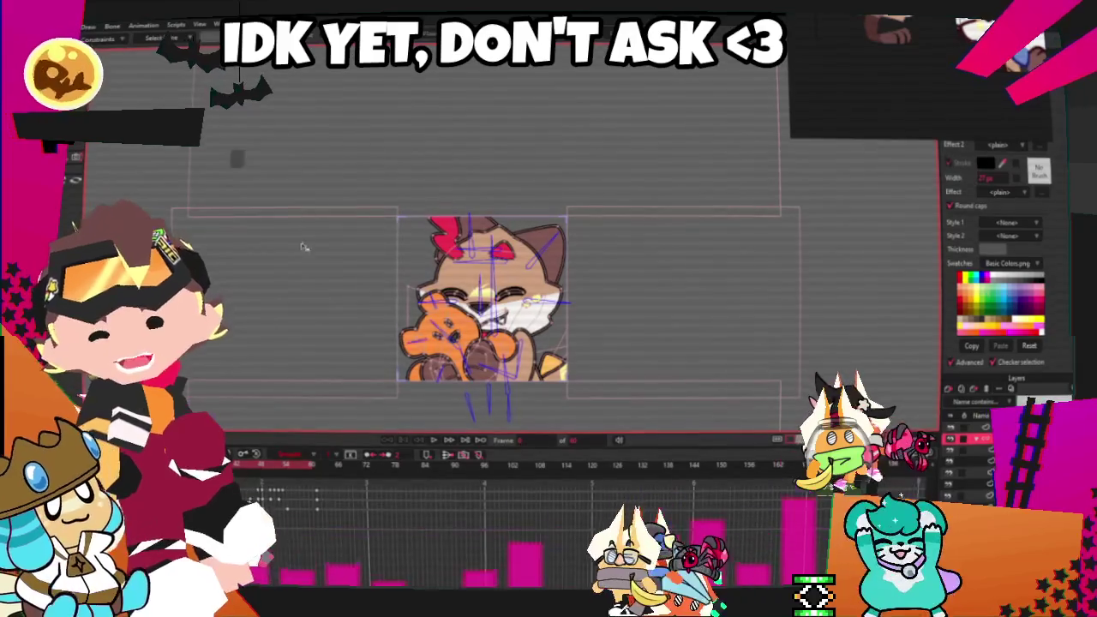
{"action": "scroll", "coordinate": [217, 221], "scroll_direction": "up", "scroll_amount": 2}
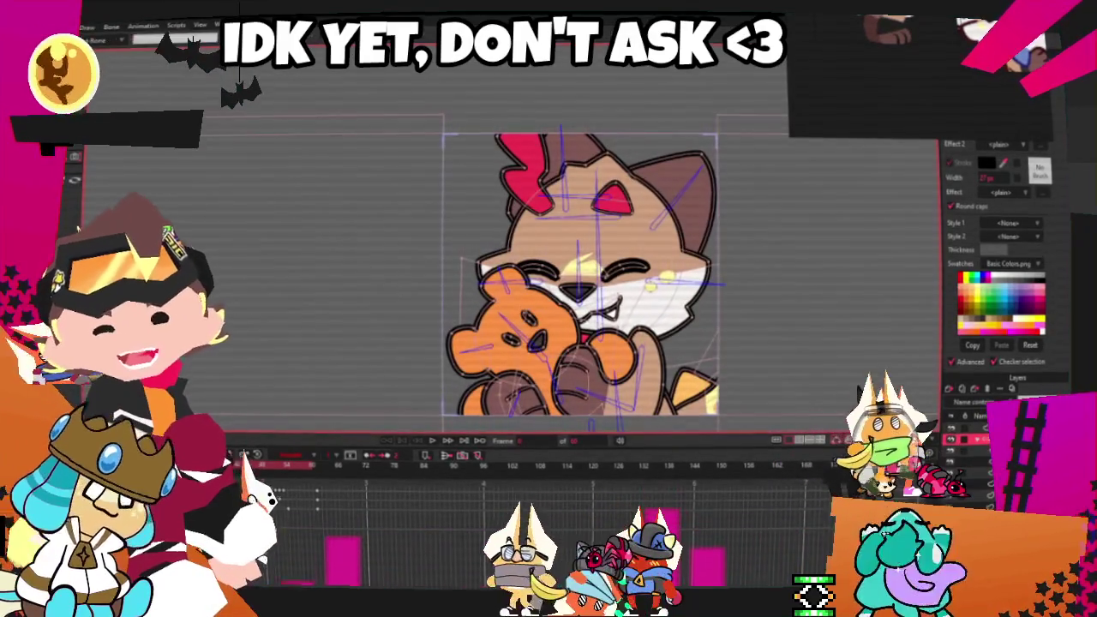
{"action": "scroll", "coordinate": [300, 171], "scroll_direction": "up", "scroll_amount": 2}
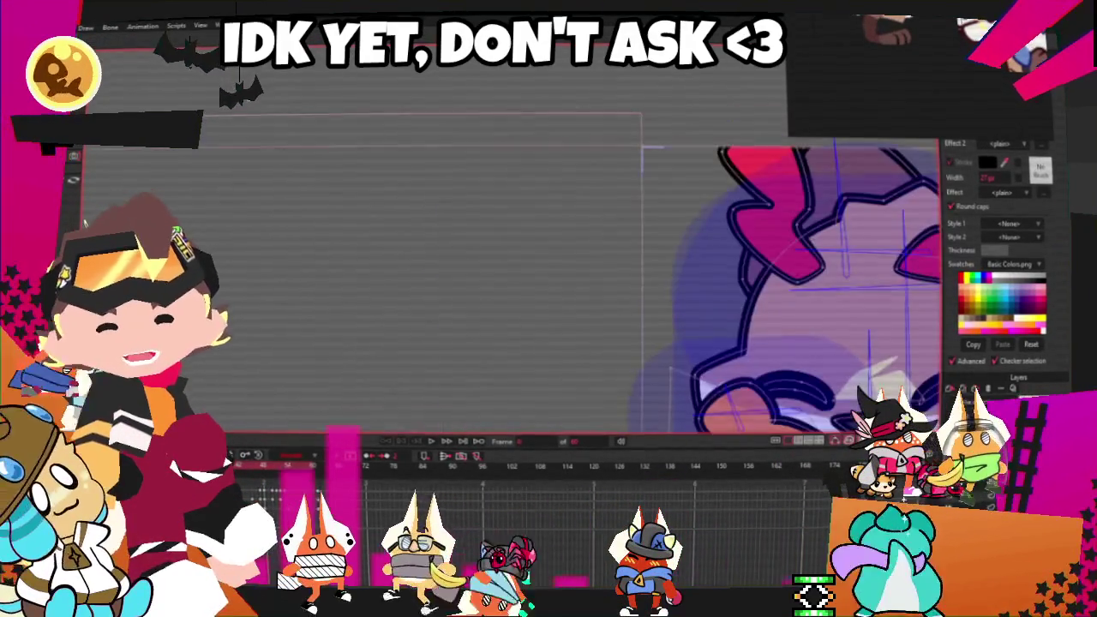
{"action": "scroll", "coordinate": [399, 205], "scroll_direction": "down", "scroll_amount": 1}
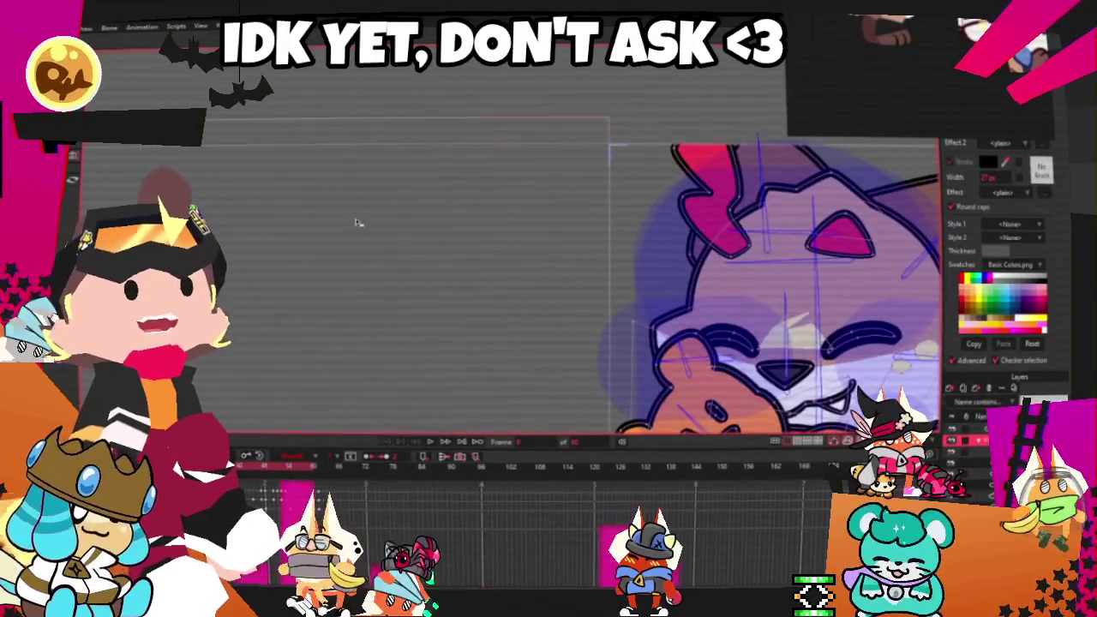
{"action": "scroll", "coordinate": [357, 224], "scroll_direction": "down", "scroll_amount": 3}
{"action": "scroll", "coordinate": [547, 268], "scroll_direction": "up", "scroll_amount": 2}
{"action": "scroll", "coordinate": [540, 326], "scroll_direction": "up", "scroll_amount": 1}
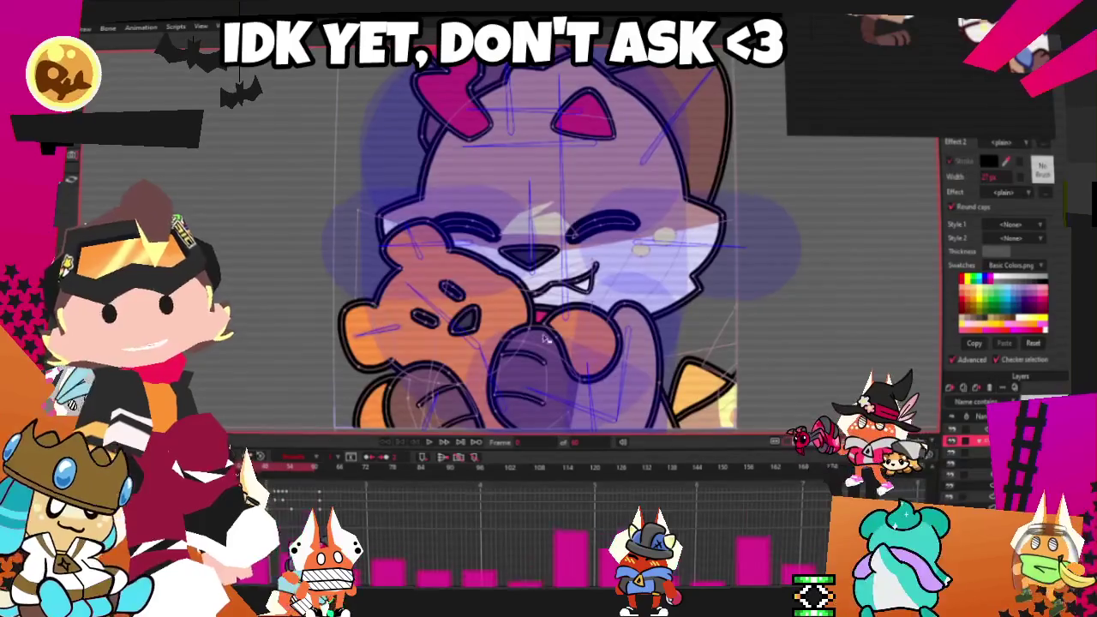
{"action": "scroll", "coordinate": [532, 388], "scroll_direction": "down", "scroll_amount": 1}
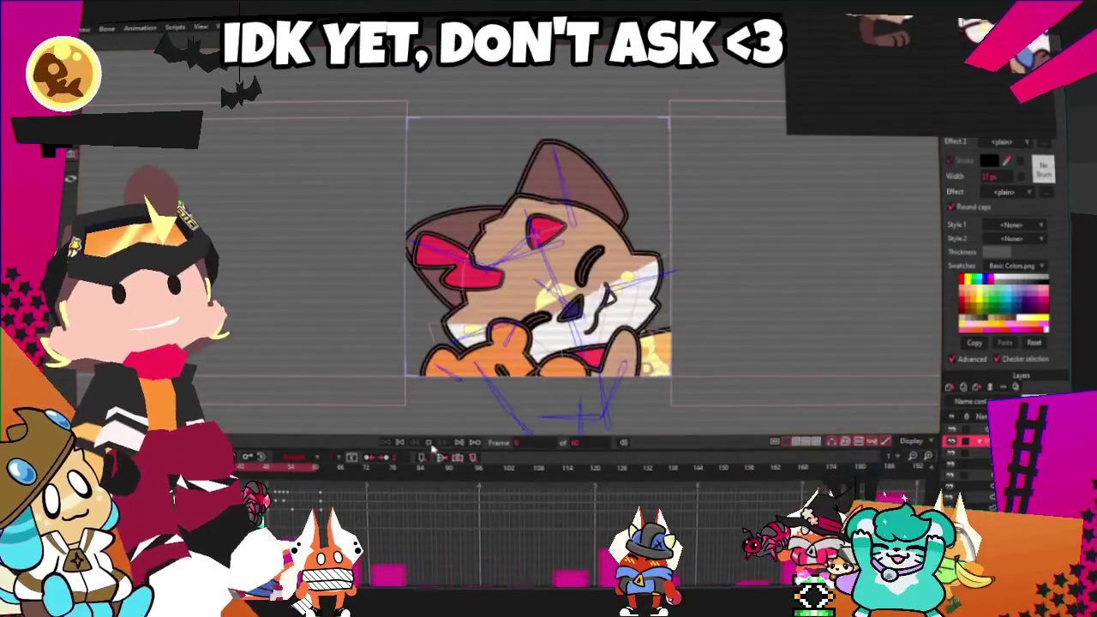
{"action": "left_click", "coordinate": [430, 445]}
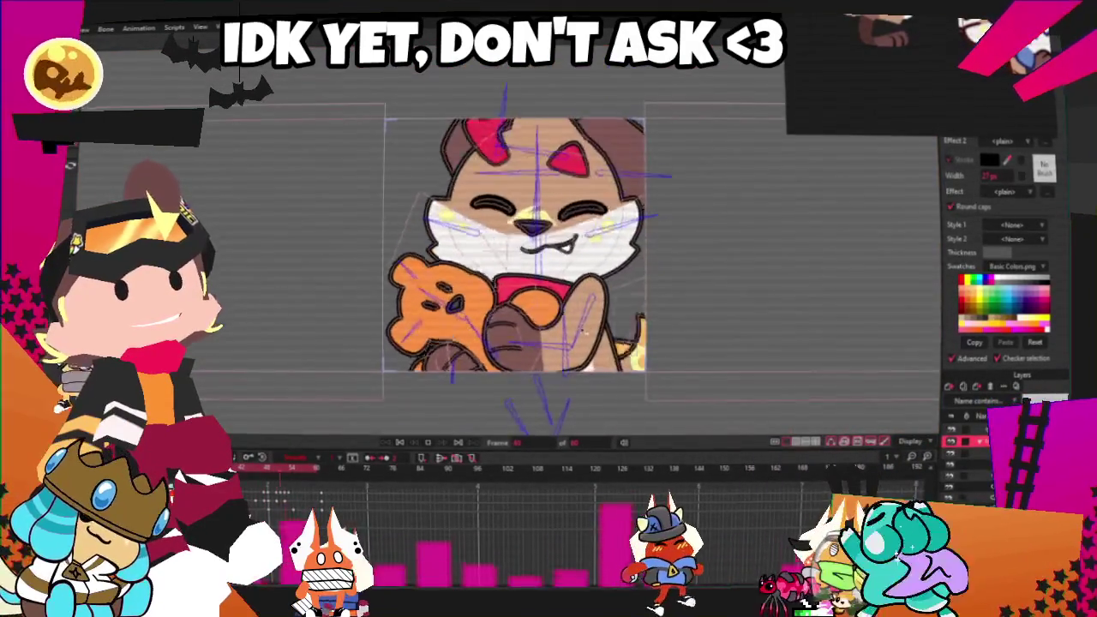
{"action": "scroll", "coordinate": [521, 343], "scroll_direction": "down", "scroll_amount": 2}
{"action": "scroll", "coordinate": [564, 364], "scroll_direction": "up", "scroll_amount": 2}
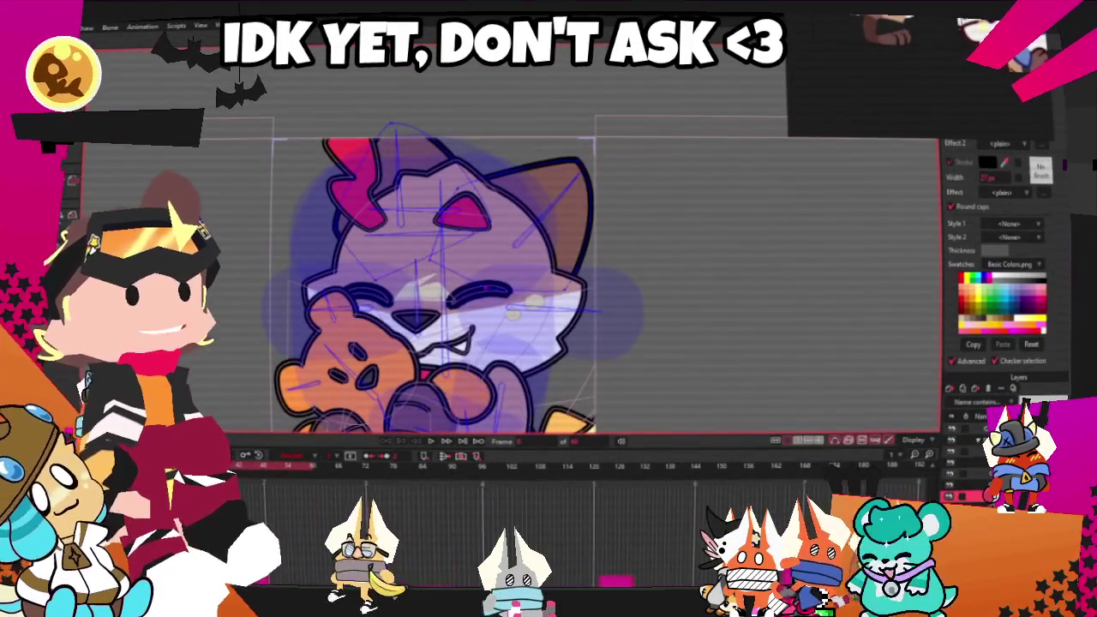
Zoom in on the cat's face, zoom back out, and replay the animation
{"action": "scroll", "coordinate": [463, 274], "scroll_direction": "up", "scroll_amount": 1}
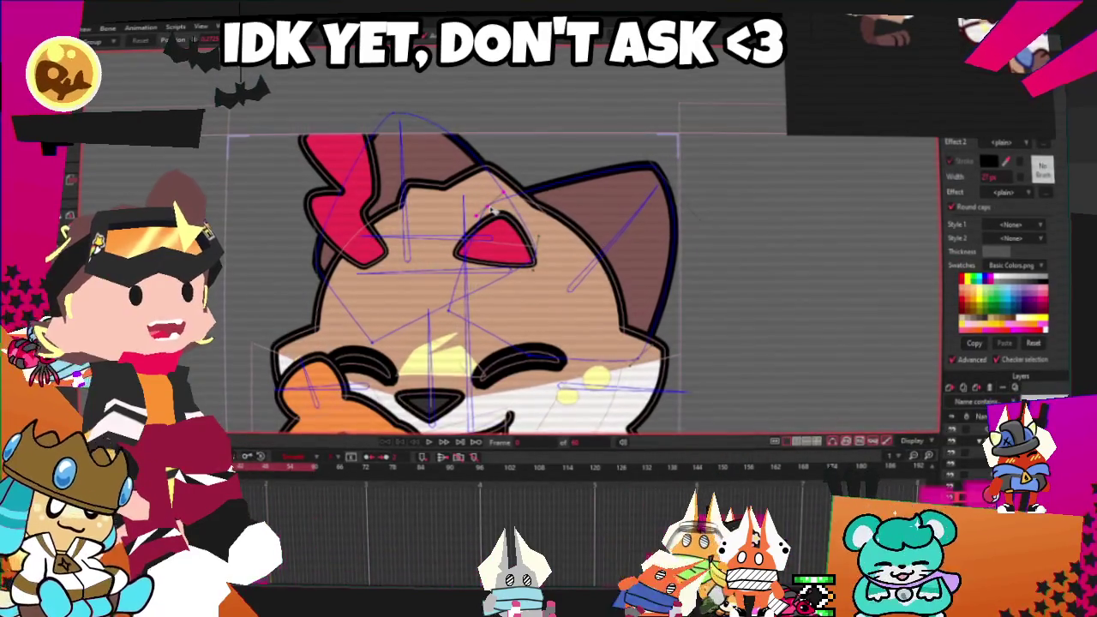
{"action": "scroll", "coordinate": [668, 385], "scroll_direction": "up", "scroll_amount": 1}
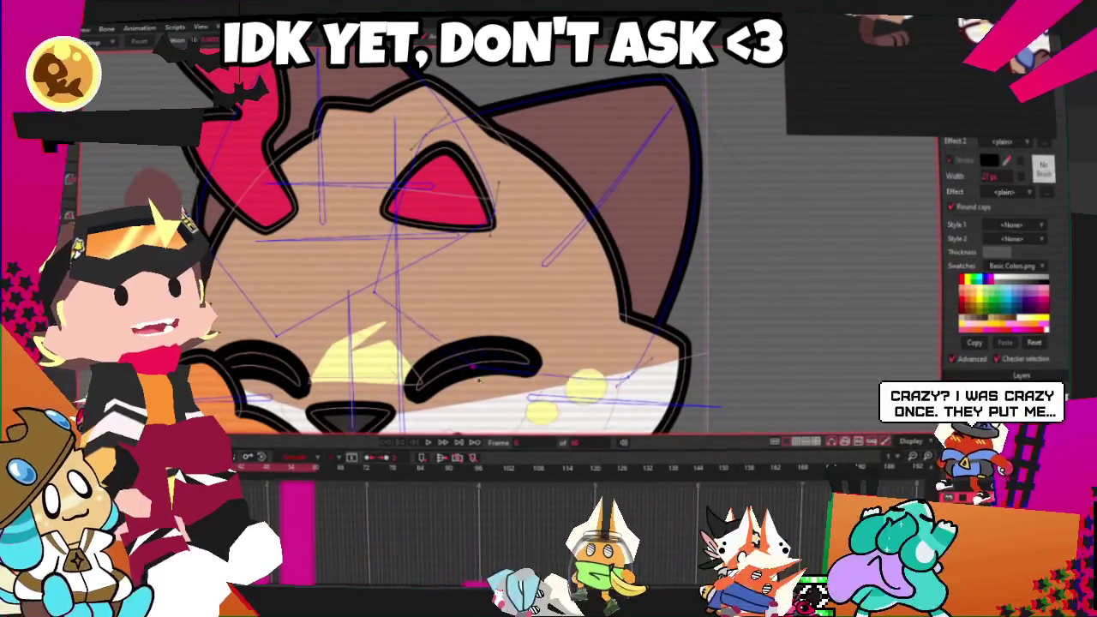
{"action": "scroll", "coordinate": [543, 225], "scroll_direction": "down", "scroll_amount": 1}
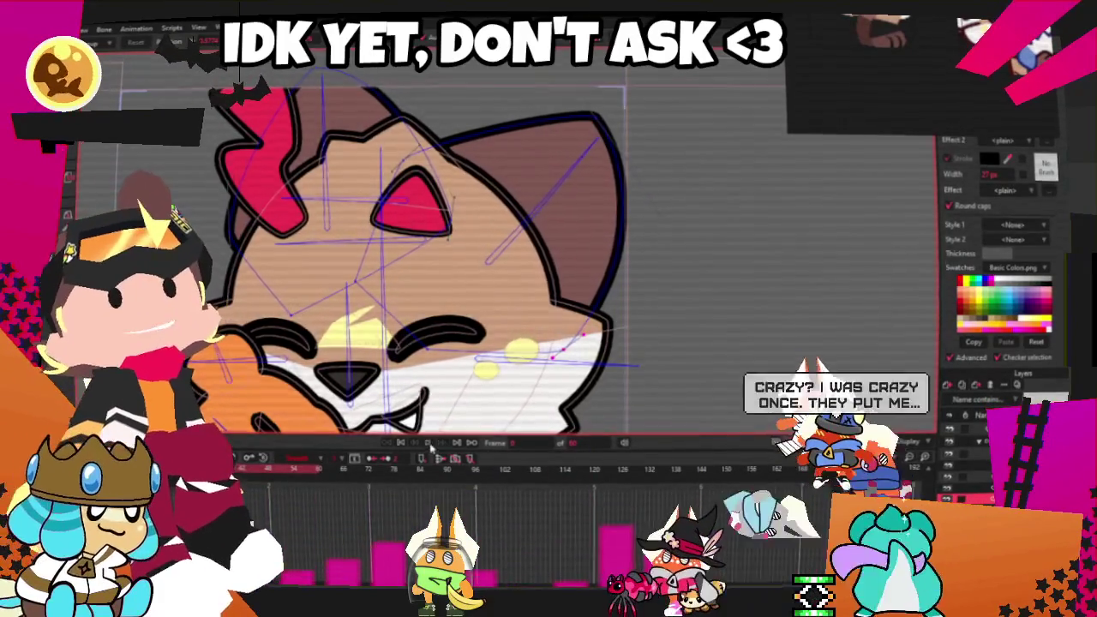
{"action": "left_click", "coordinate": [429, 443]}
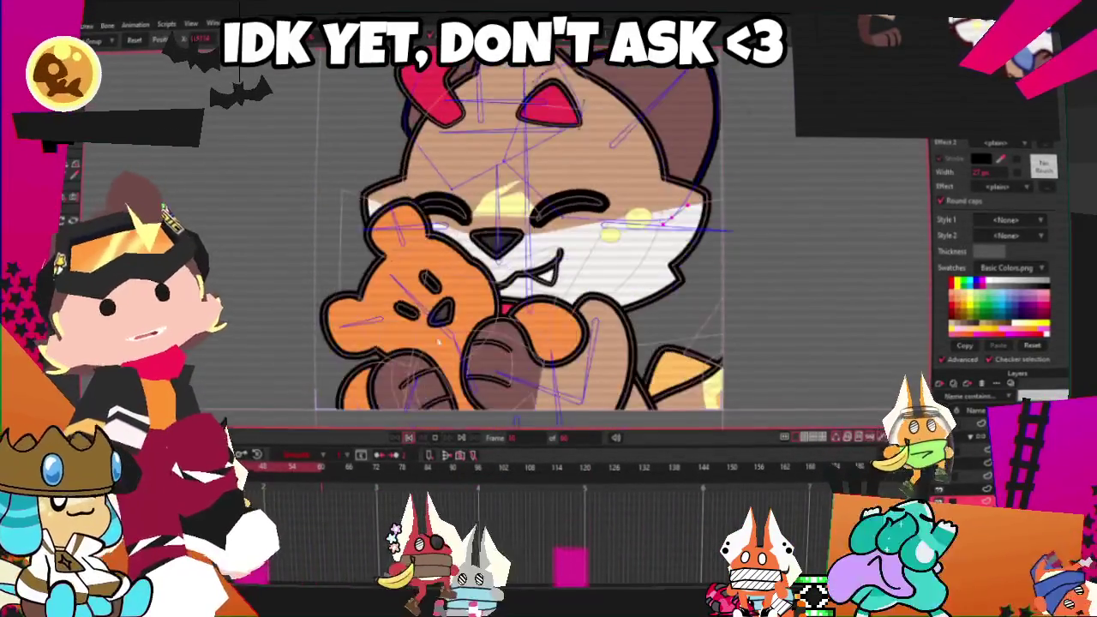
Bring up the Save As dialog for the cat-and-bear project
{"action": "key", "text": "alt+f"}
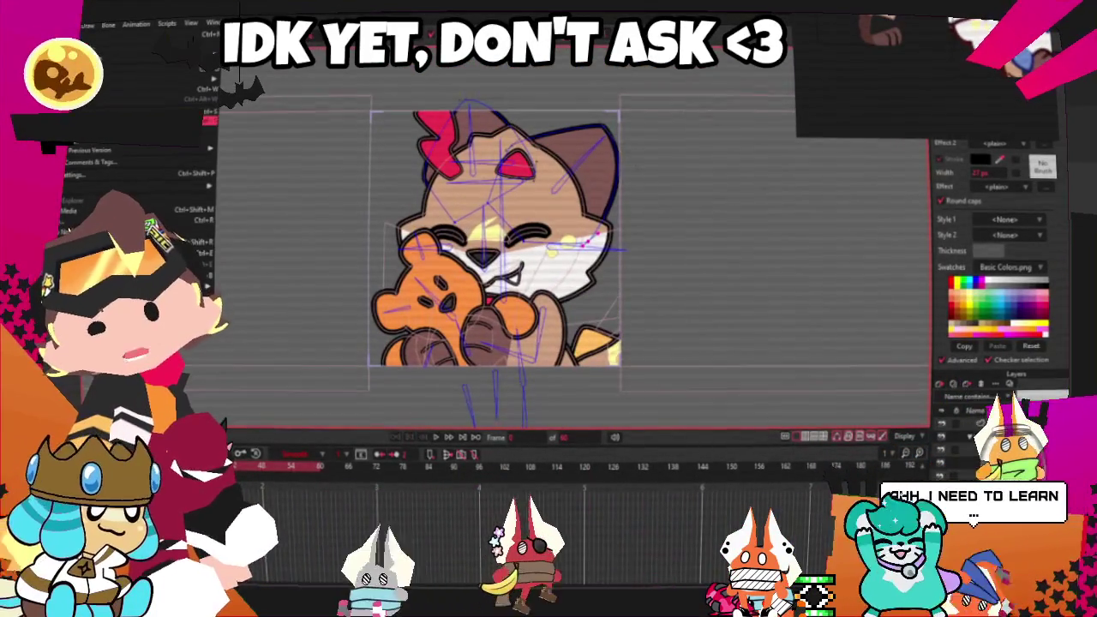
{"action": "key", "text": "Return"}
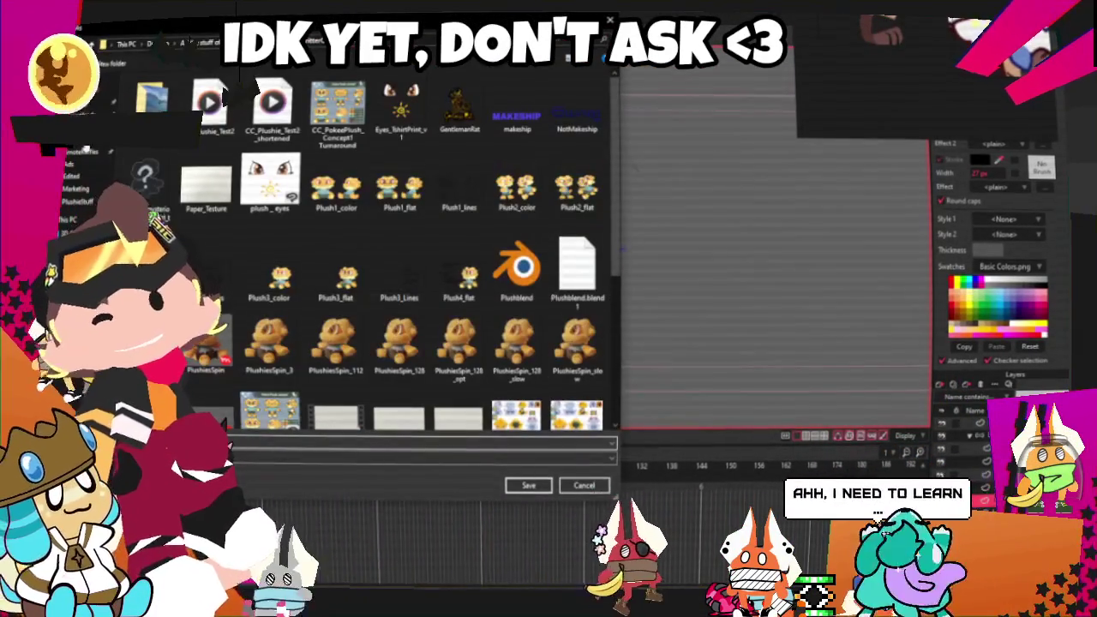
{"action": "key", "text": "Escape"}
{"action": "key", "text": "ctrl+o"}
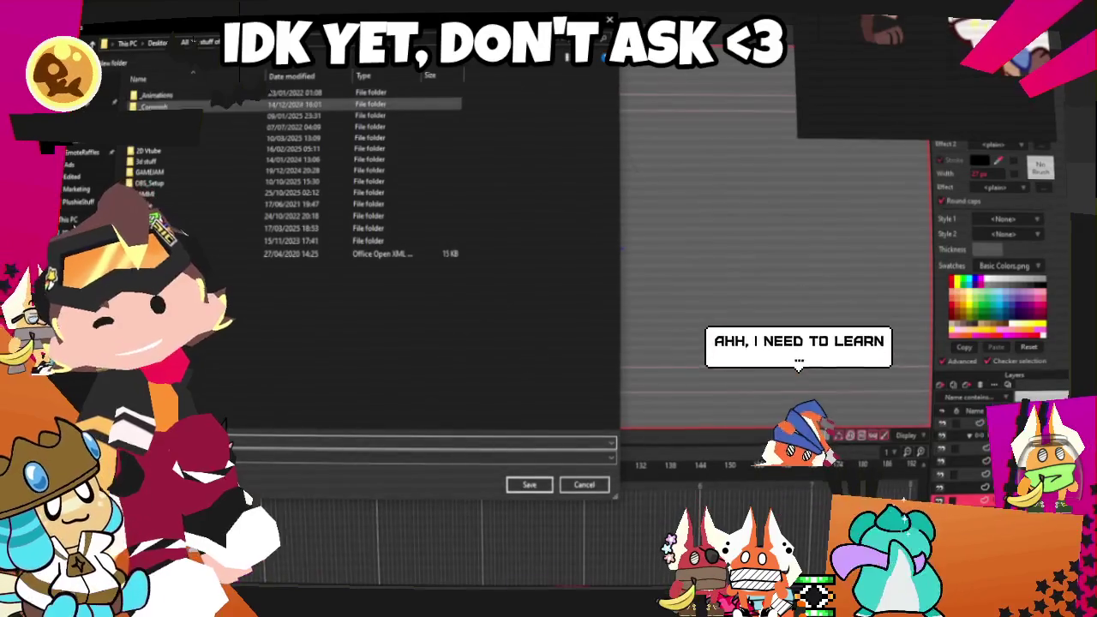
{"action": "key", "text": "Escape"}
{"action": "key", "text": "ctrl+s"}
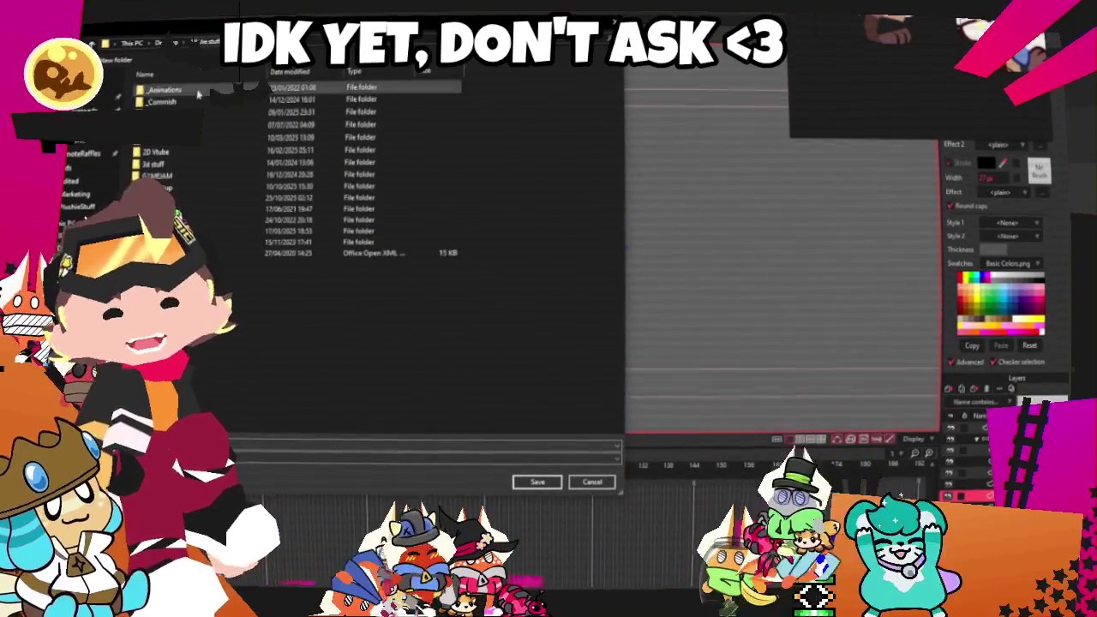
Create a YCH_Plushie folder inside the YCH projects folder and save the project there
{"action": "double_click", "coordinate": [171, 178]}
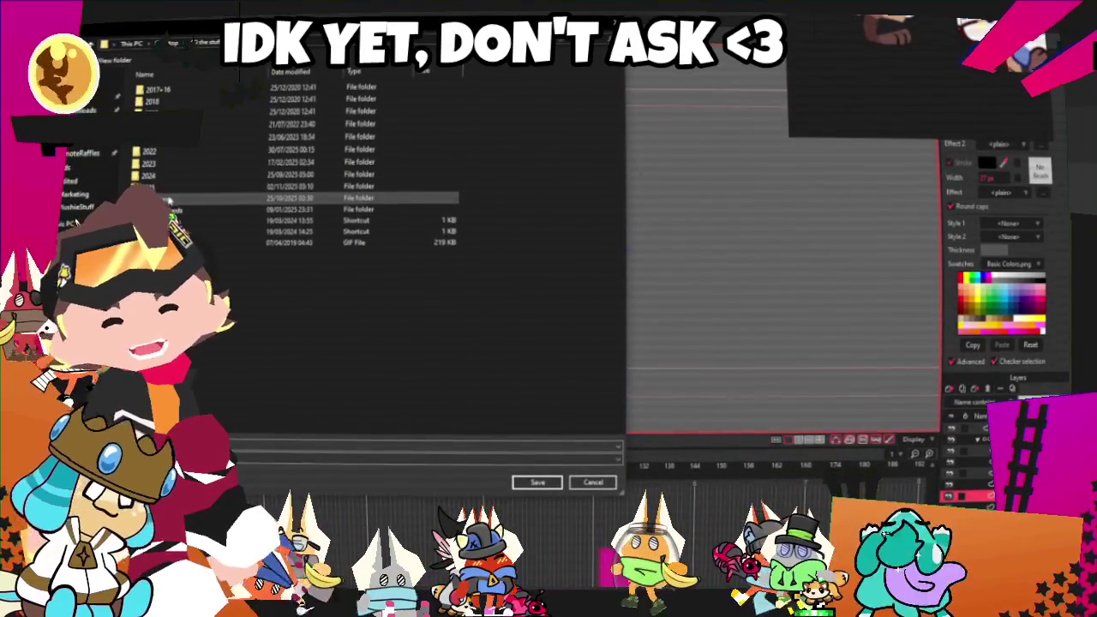
{"action": "double_click", "coordinate": [176, 187]}
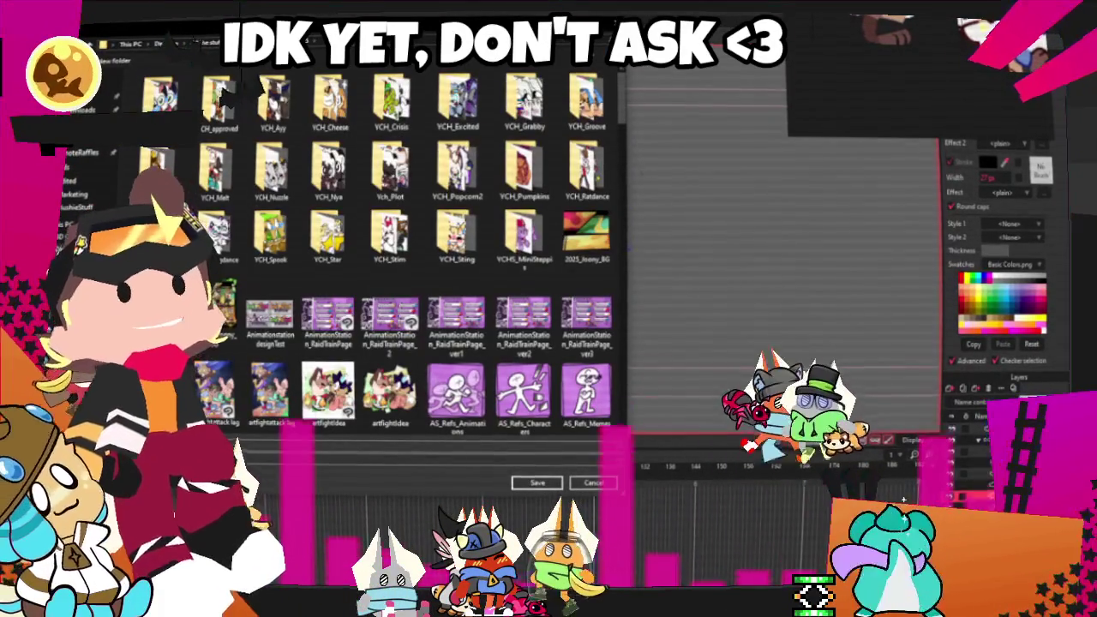
{"action": "right_click", "coordinate": [194, 375]}
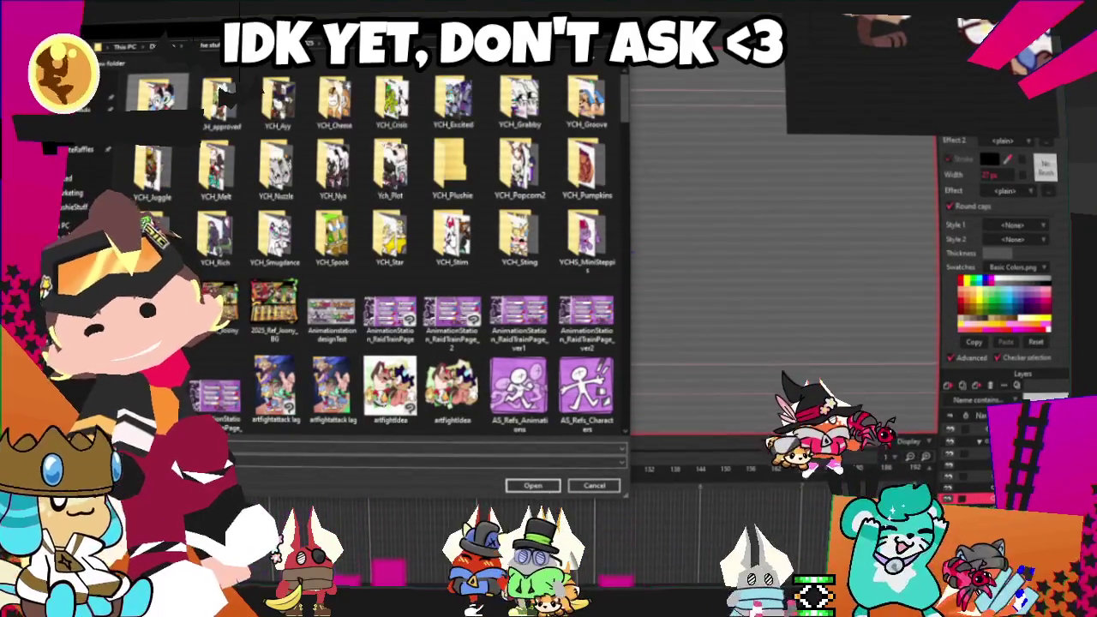
{"action": "key", "text": "Return"}
{"action": "left_click", "coordinate": [531, 486]}
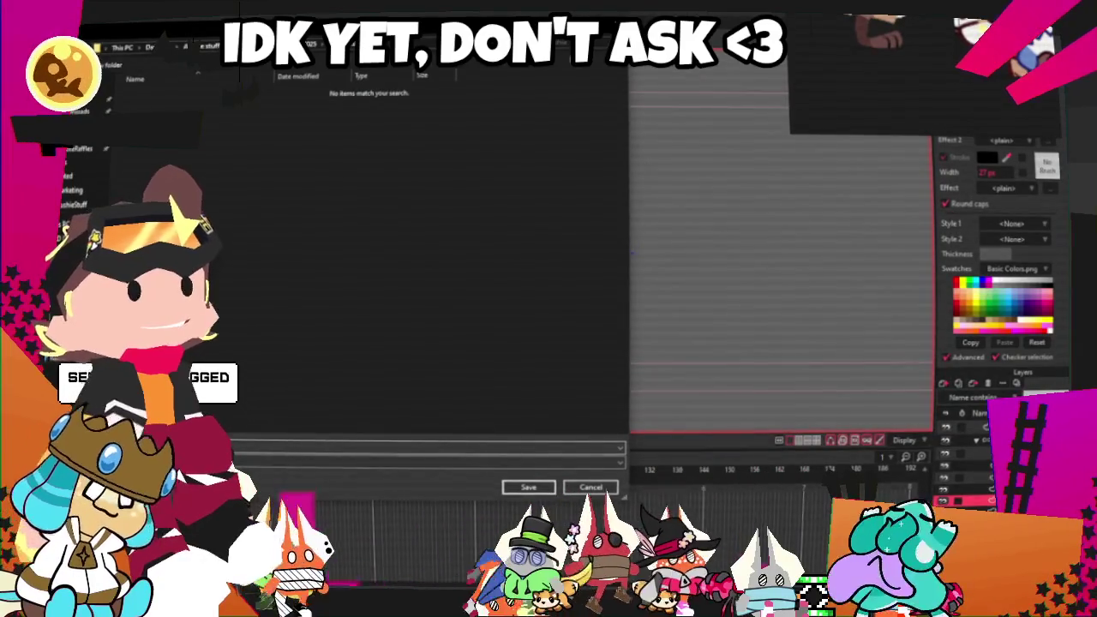
{"action": "key", "text": "Return"}
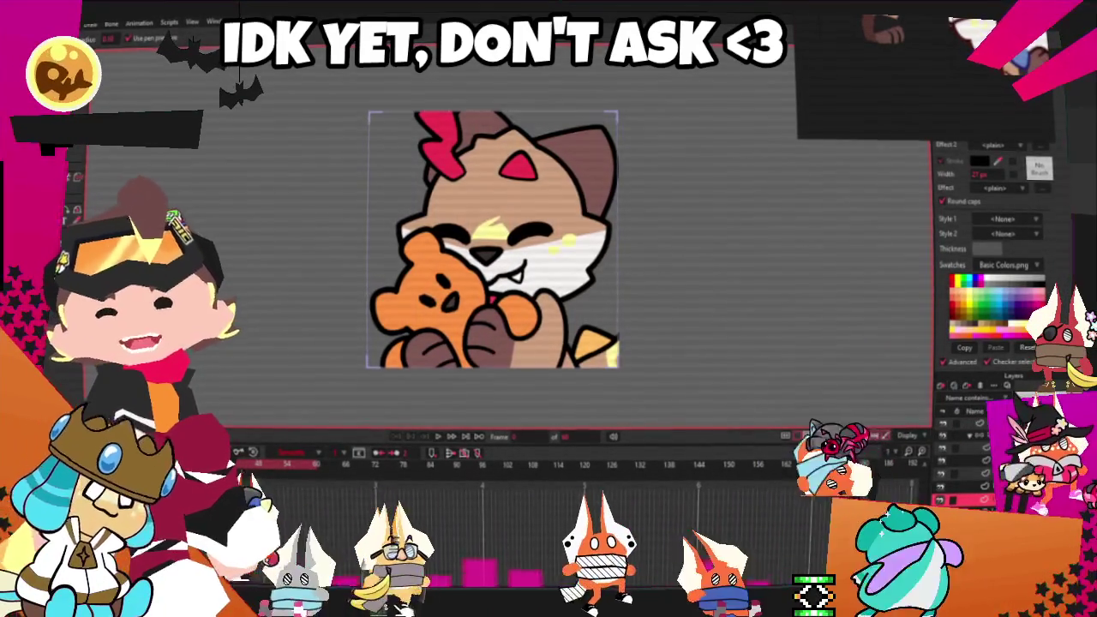
Delete the old Untitled file from the save folder, close the dialog, and replay the animation
{"action": "key", "text": "alt+f"}
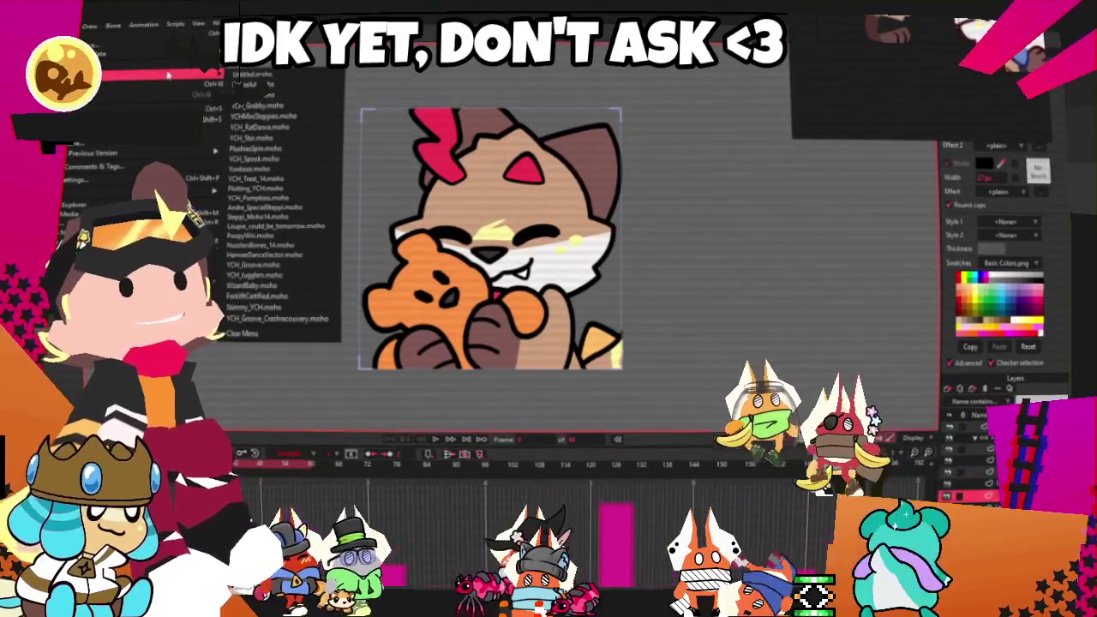
{"action": "key", "text": "Escape"}
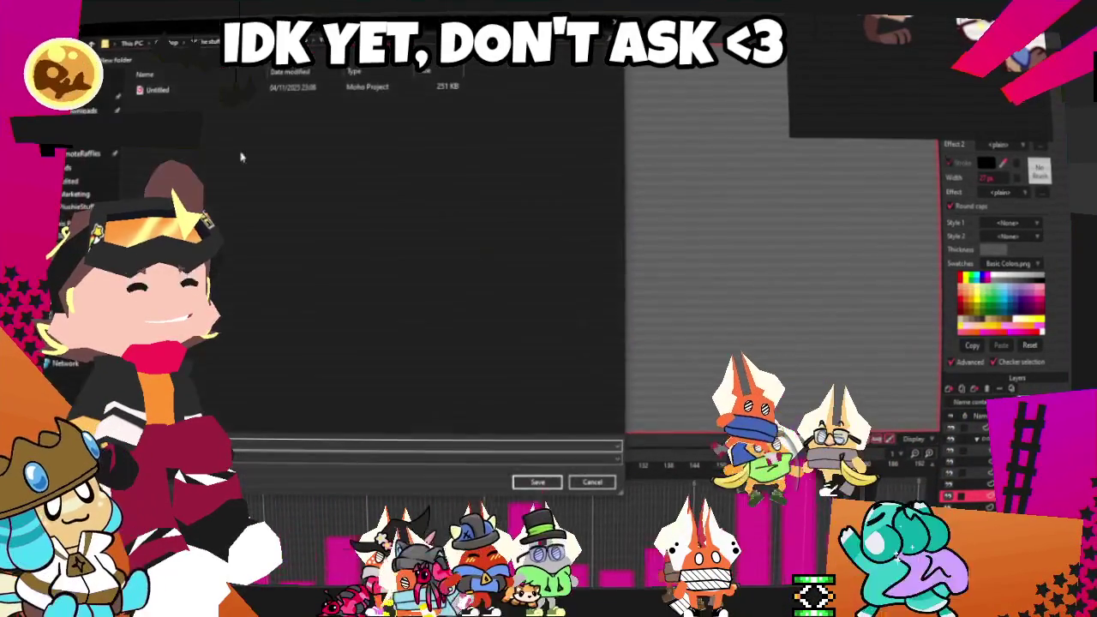
{"action": "left_click", "coordinate": [161, 89]}
{"action": "right_click", "coordinate": [164, 97]}
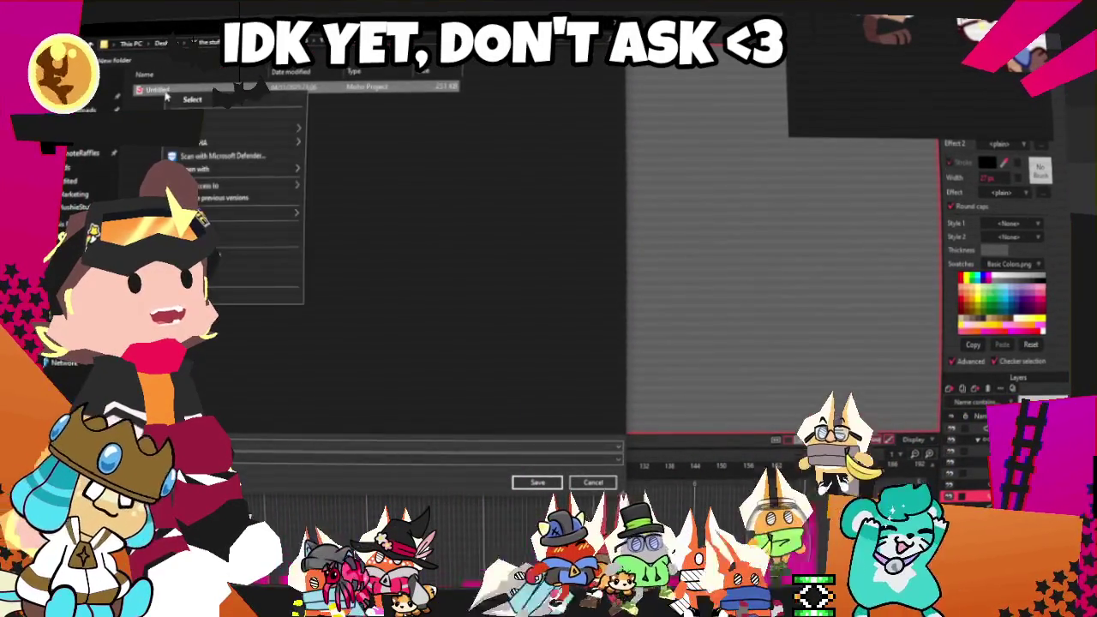
{"action": "left_click", "coordinate": [248, 267]}
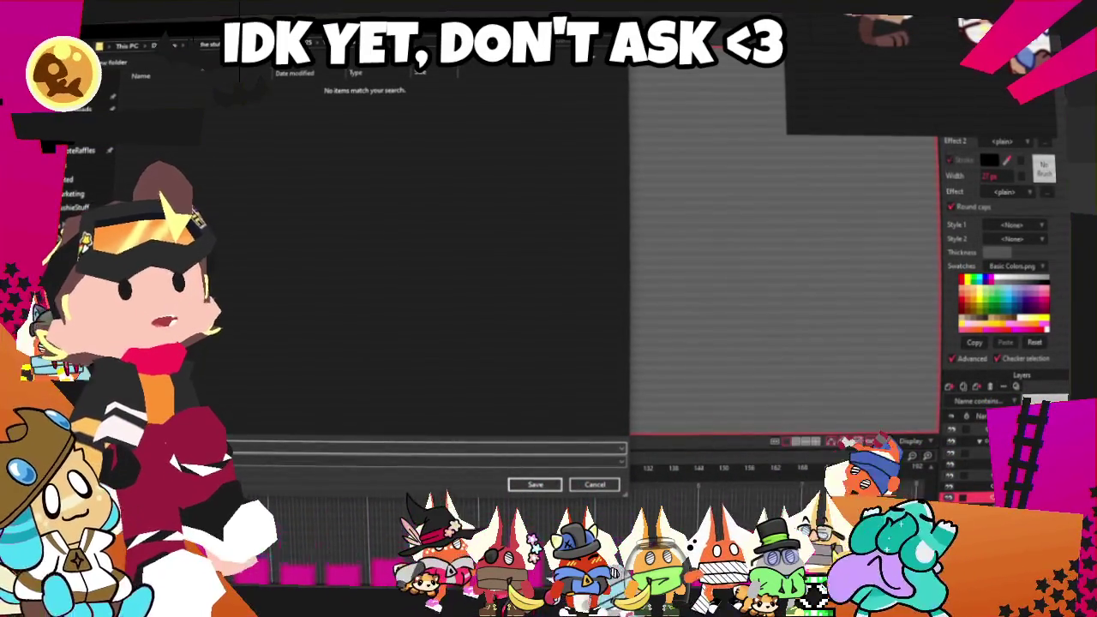
{"action": "left_click", "coordinate": [535, 484]}
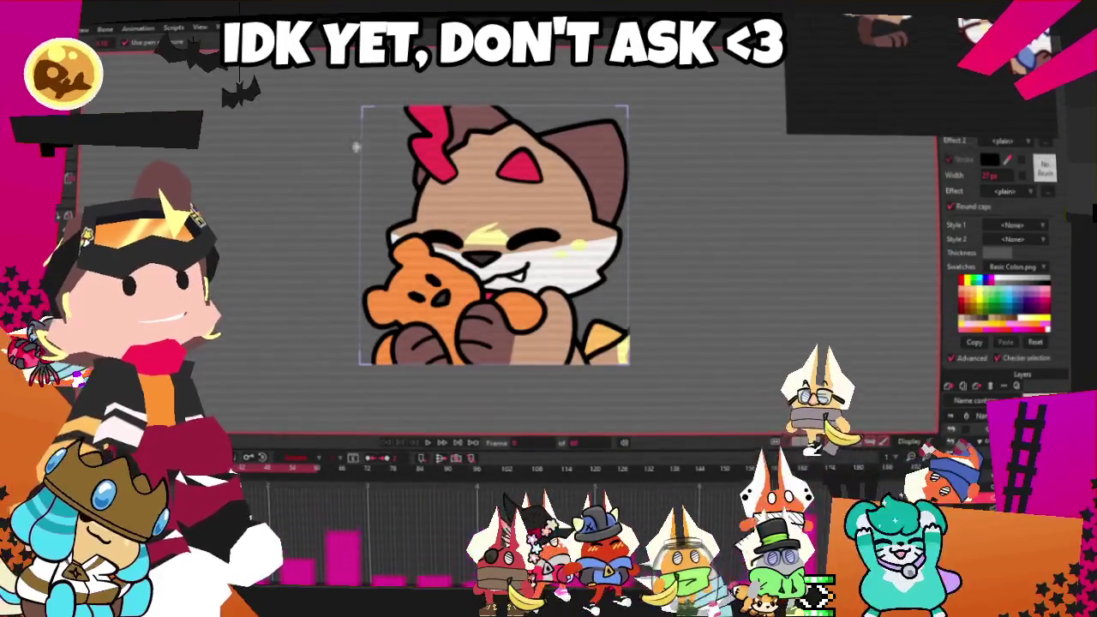
{"action": "left_click", "coordinate": [429, 444]}
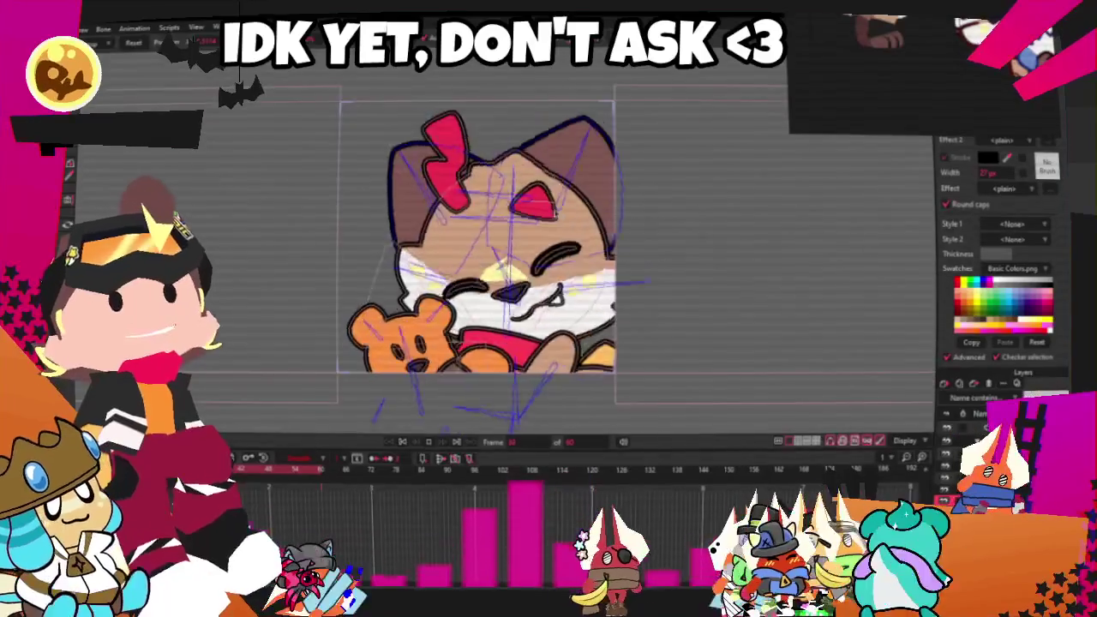
Stop playback and review the Layer 2 and rig layer settings without changes
{"action": "left_click", "coordinate": [403, 441]}
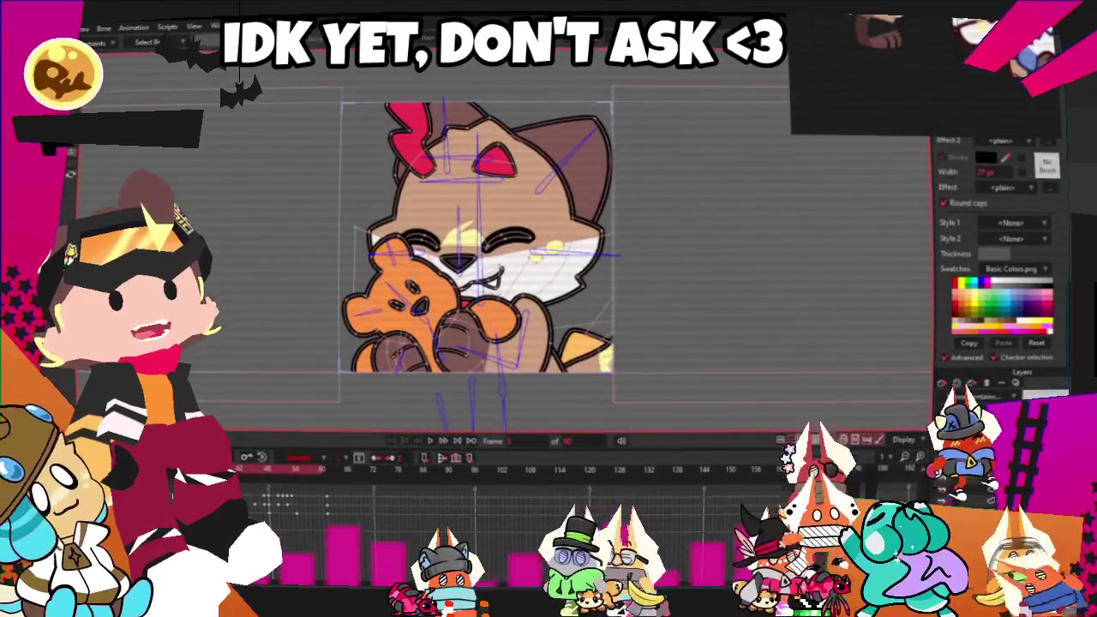
{"action": "double_click", "coordinate": [1011, 424]}
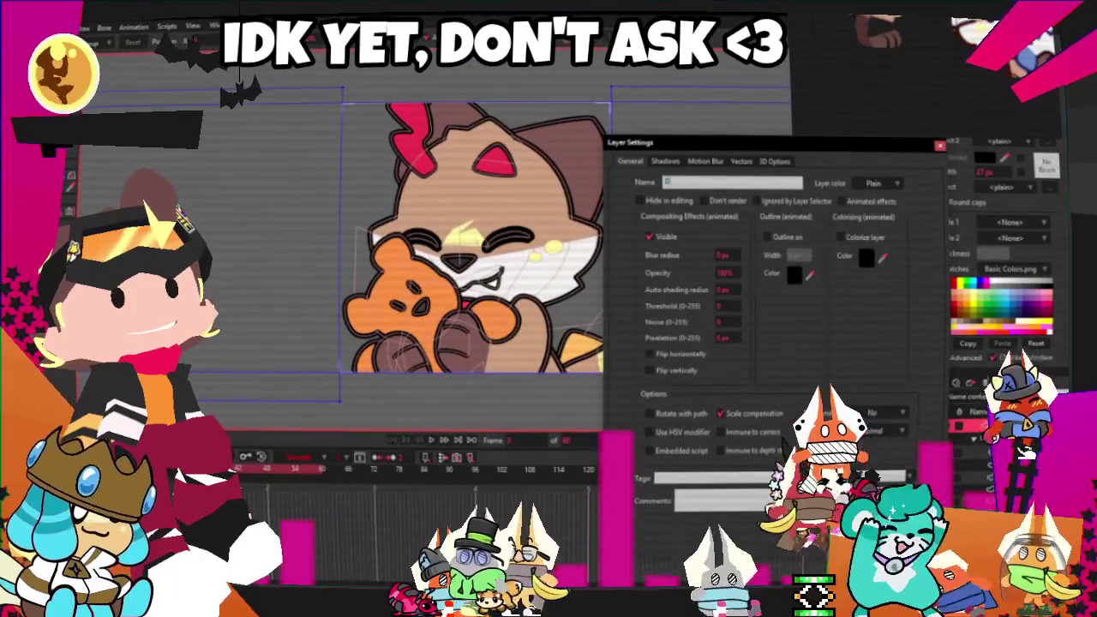
{"action": "key", "text": "Return"}
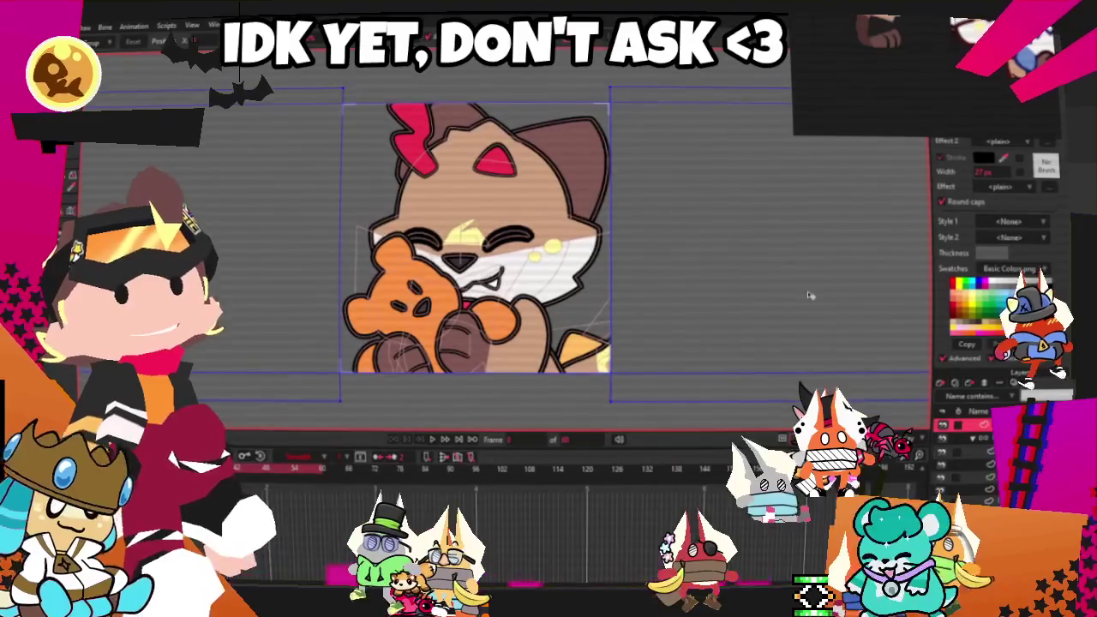
{"action": "left_click", "coordinate": [1061, 387]}
{"action": "double_click", "coordinate": [1011, 424]}
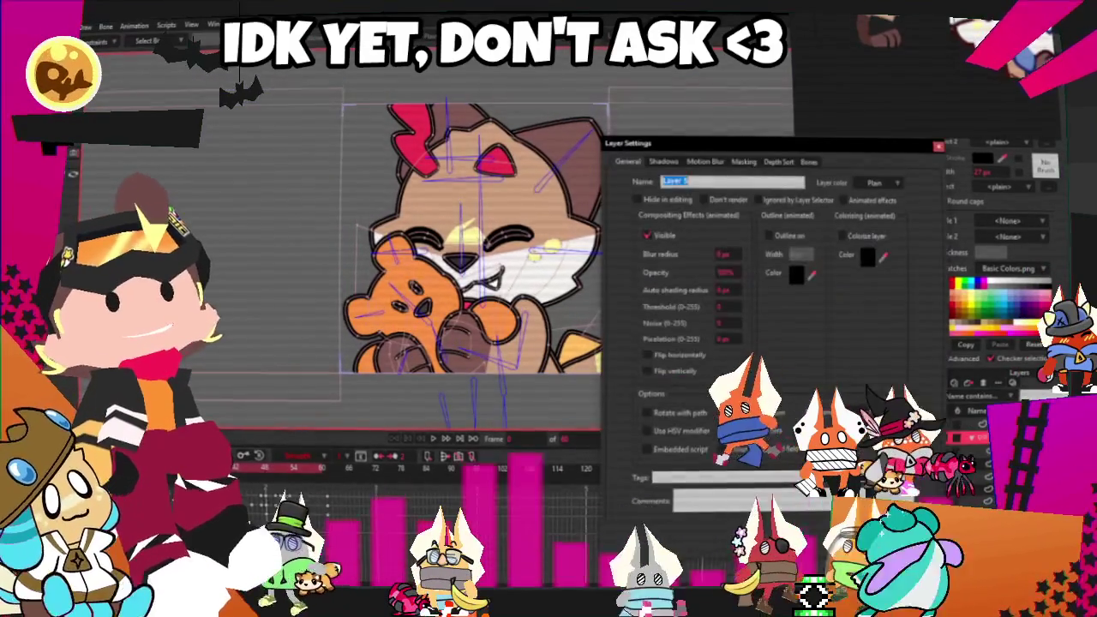
{"action": "key", "text": "Return"}
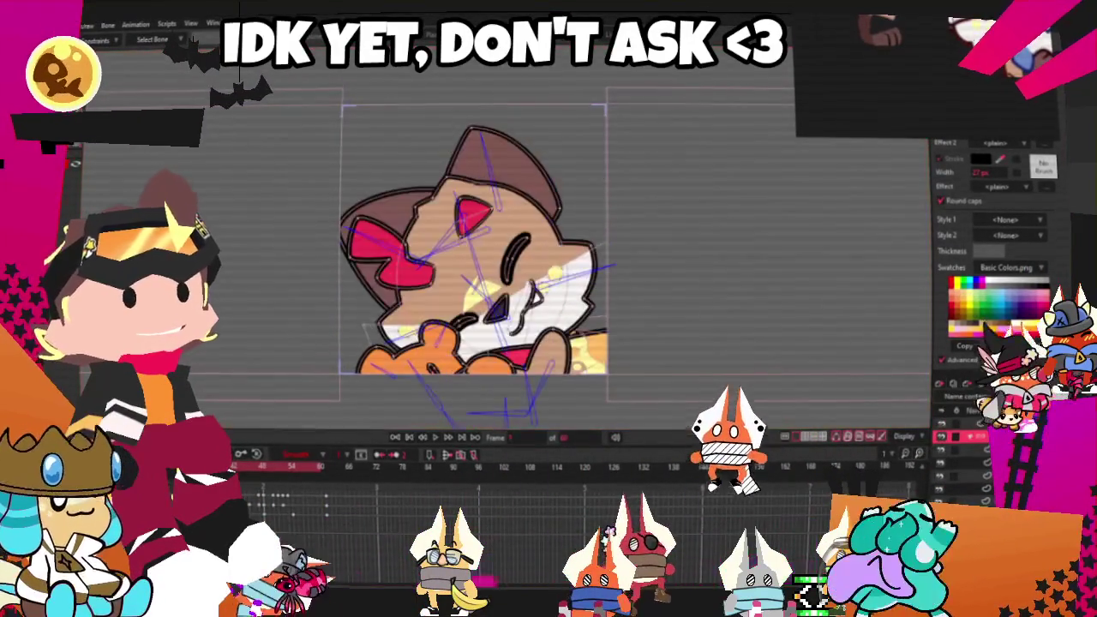
Rotate the head bone into a new tilted pose and move to a later frame
{"action": "scroll", "coordinate": [457, 147], "scroll_direction": "down", "scroll_amount": 2}
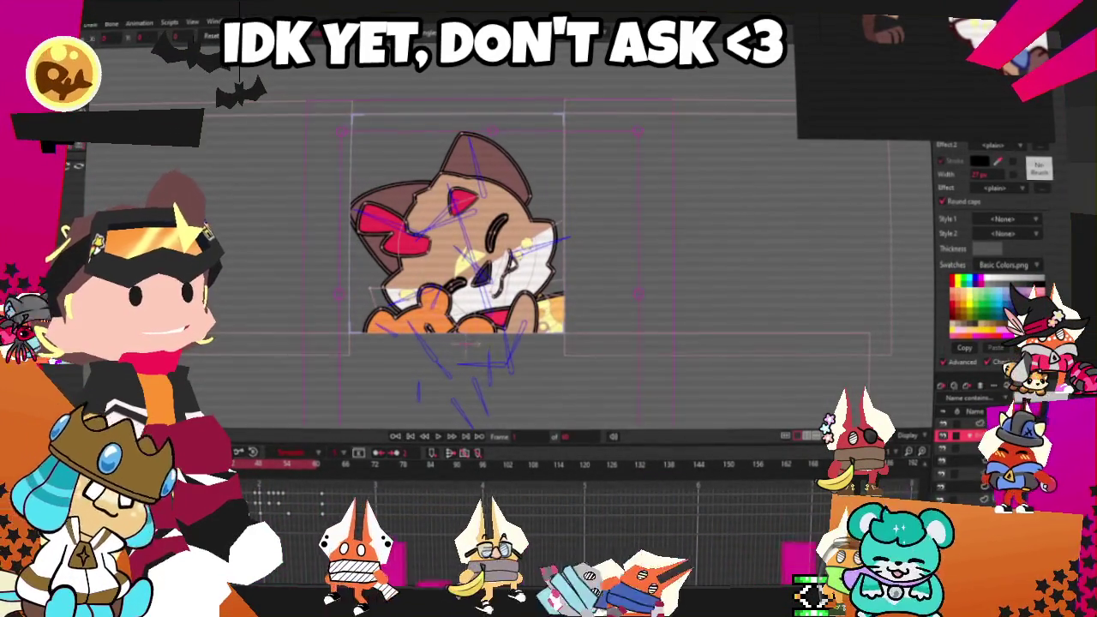
{"action": "left_click_drag", "start_coordinate": [495, 135], "coordinate": [426, 197]}
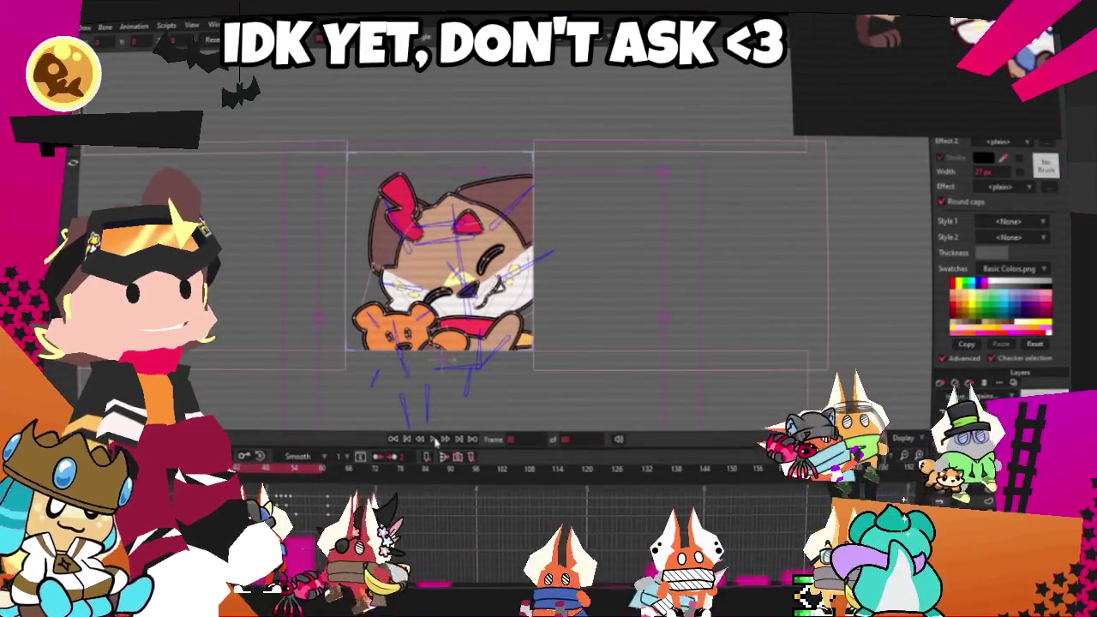
{"action": "left_click", "coordinate": [484, 174]}
{"action": "left_click", "coordinate": [329, 469]}
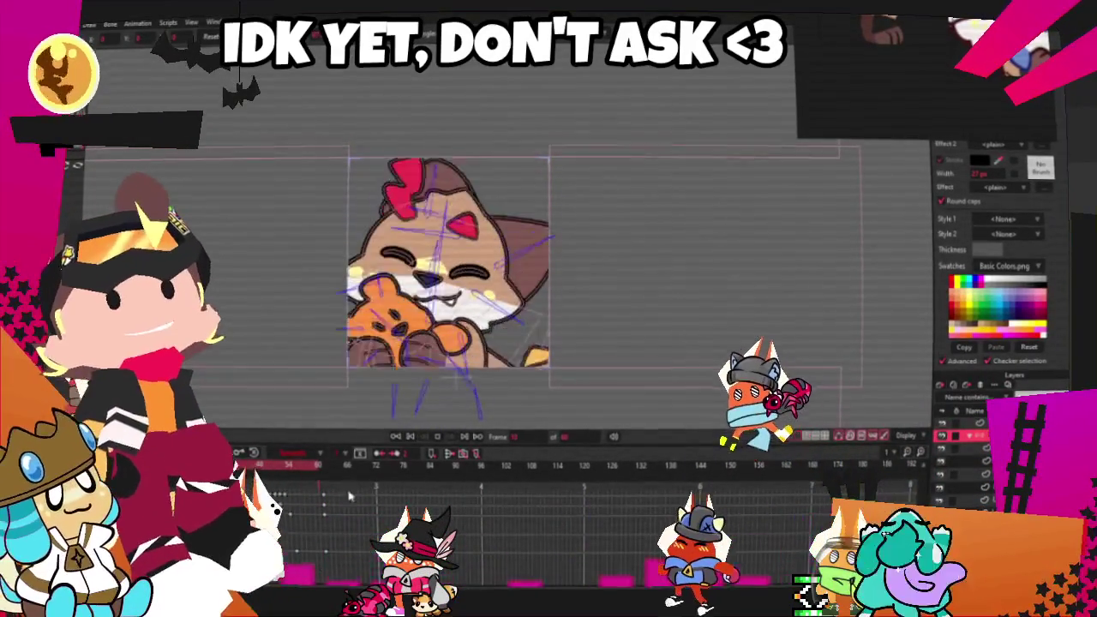
{"action": "scroll", "coordinate": [625, 290], "scroll_direction": "up", "scroll_amount": 3}
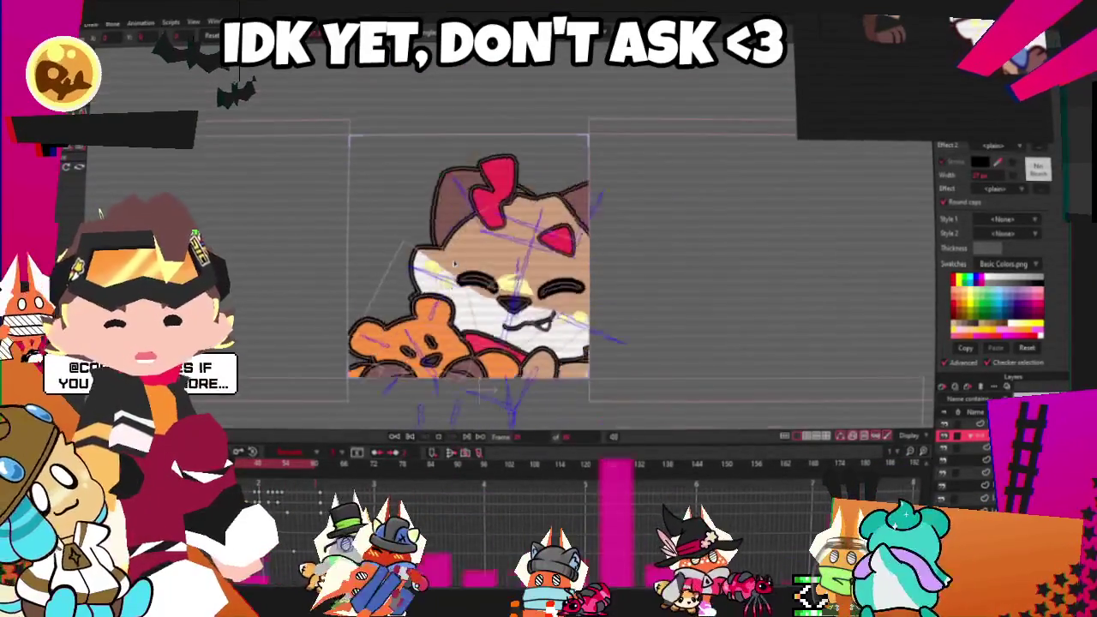
{"action": "scroll", "coordinate": [471, 257], "scroll_direction": "up", "scroll_amount": 2}
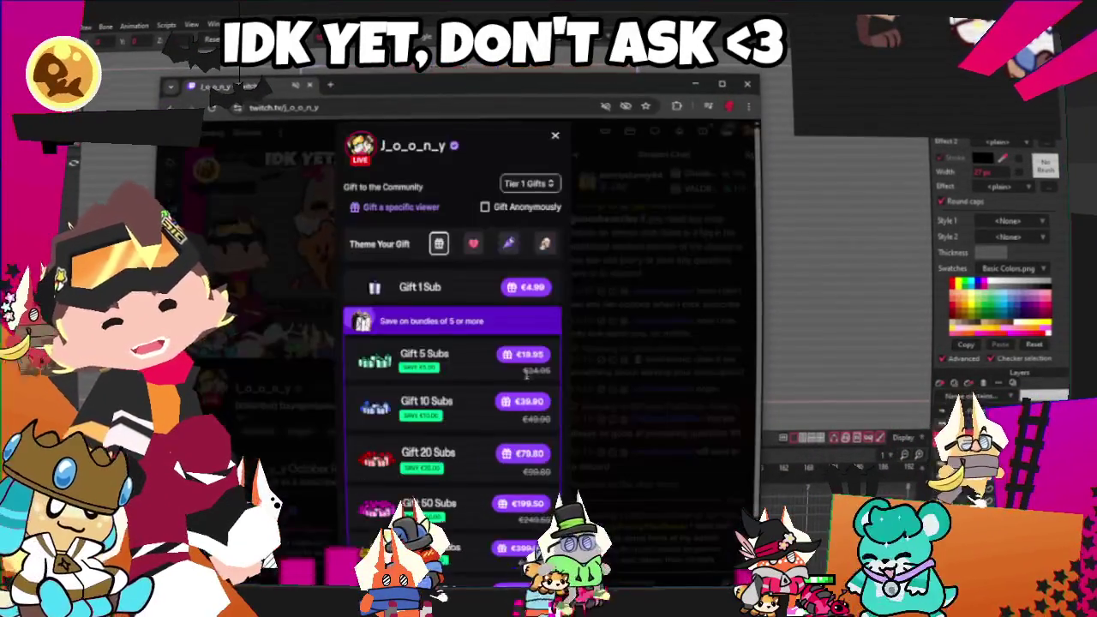
{"action": "left_click", "coordinate": [551, 188]}
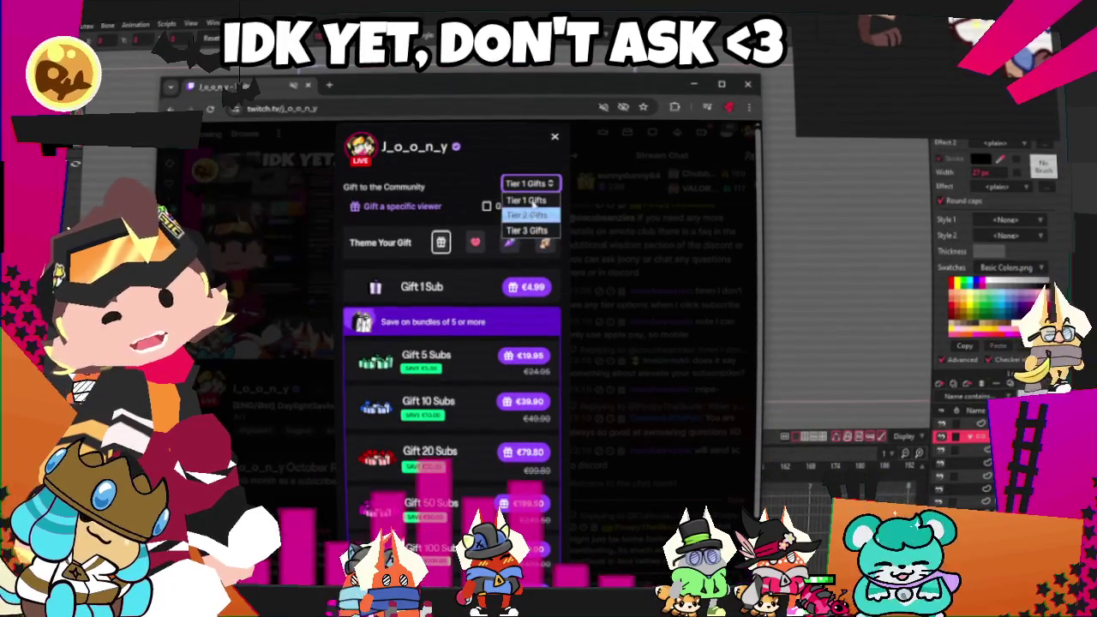
{"action": "left_click", "coordinate": [555, 136]}
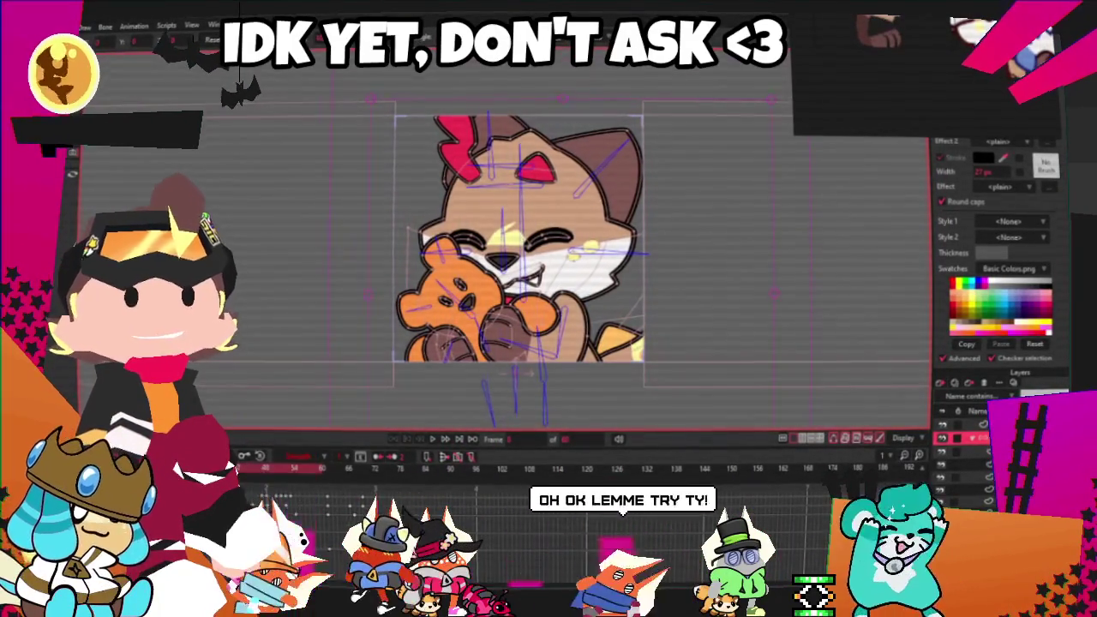
{"action": "key", "text": "alt+Tab"}
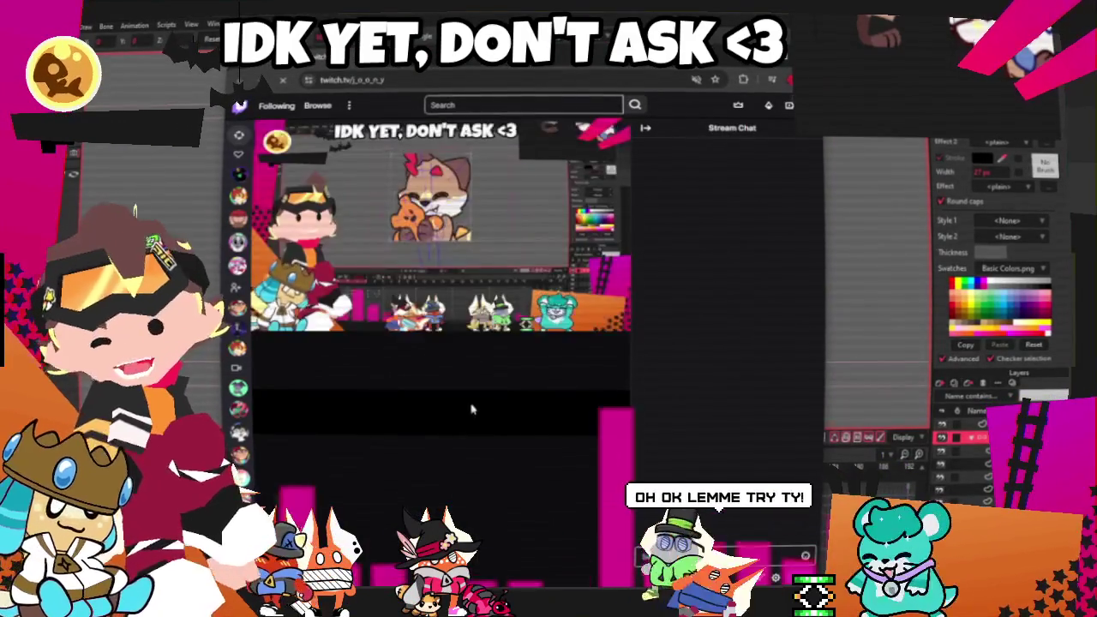
{"action": "scroll", "coordinate": [442, 367], "scroll_direction": "down", "scroll_amount": 3}
{"action": "scroll", "coordinate": [442, 367], "scroll_direction": "down", "scroll_amount": 3}
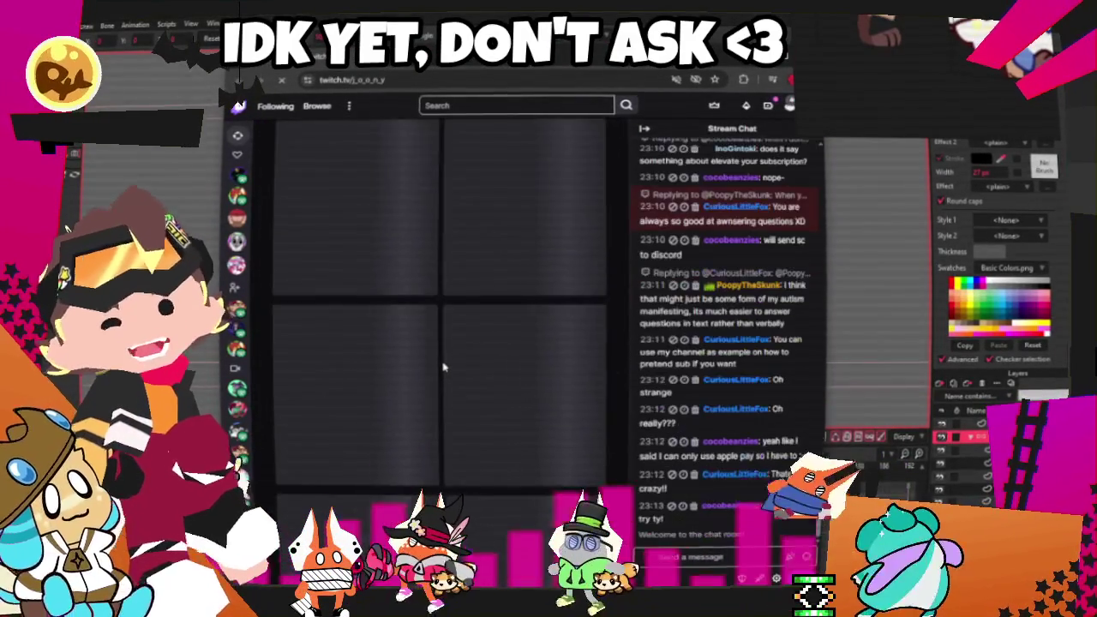
{"action": "scroll", "coordinate": [440, 294], "scroll_direction": "down", "scroll_amount": 3}
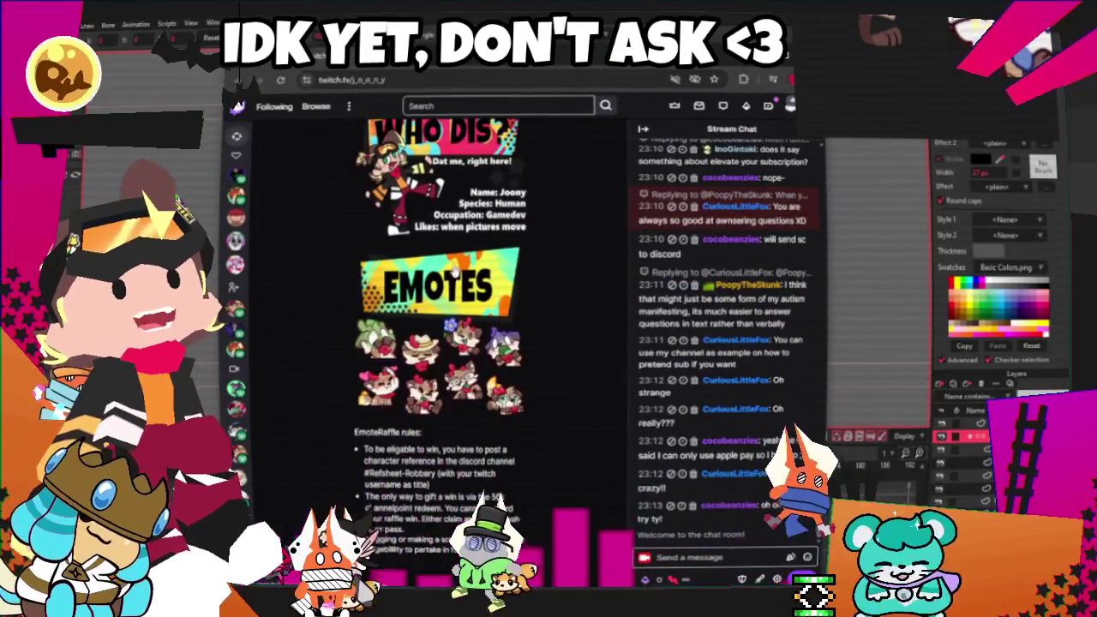
{"action": "left_click", "coordinate": [437, 292]}
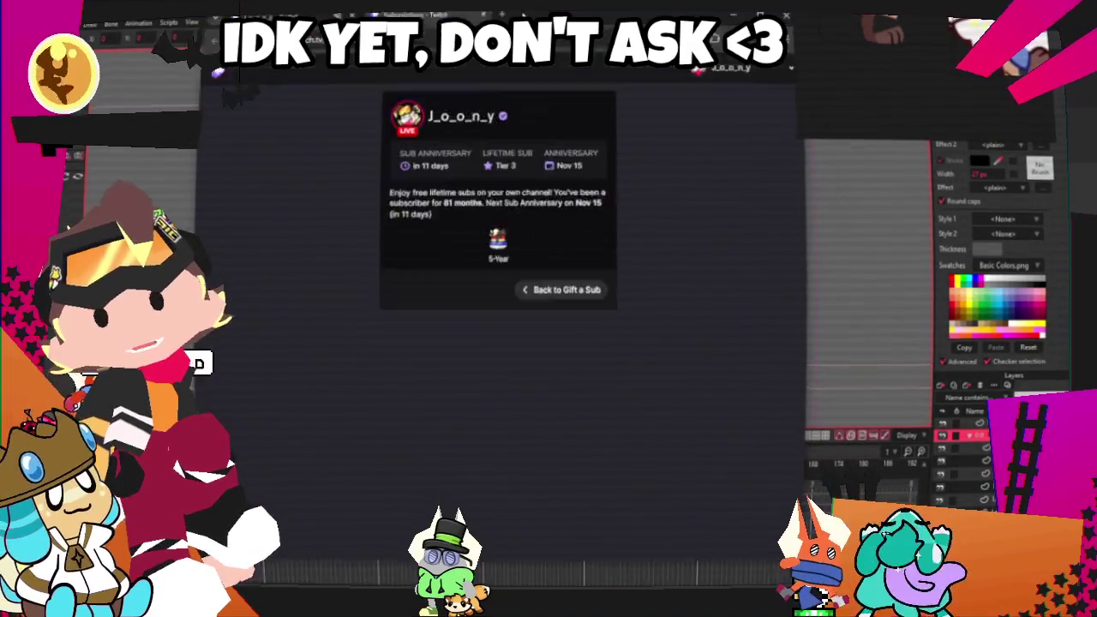
{"action": "key", "text": "alt+Tab"}
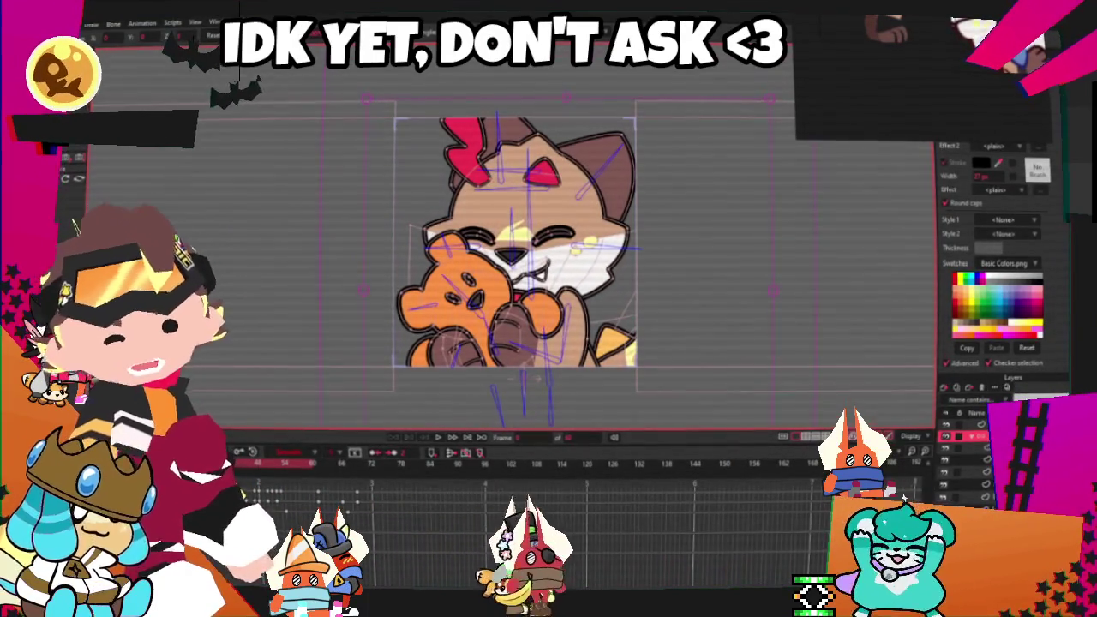
Play the animation, stop it, then restart playback to preview the poses
{"action": "left_click", "coordinate": [441, 439]}
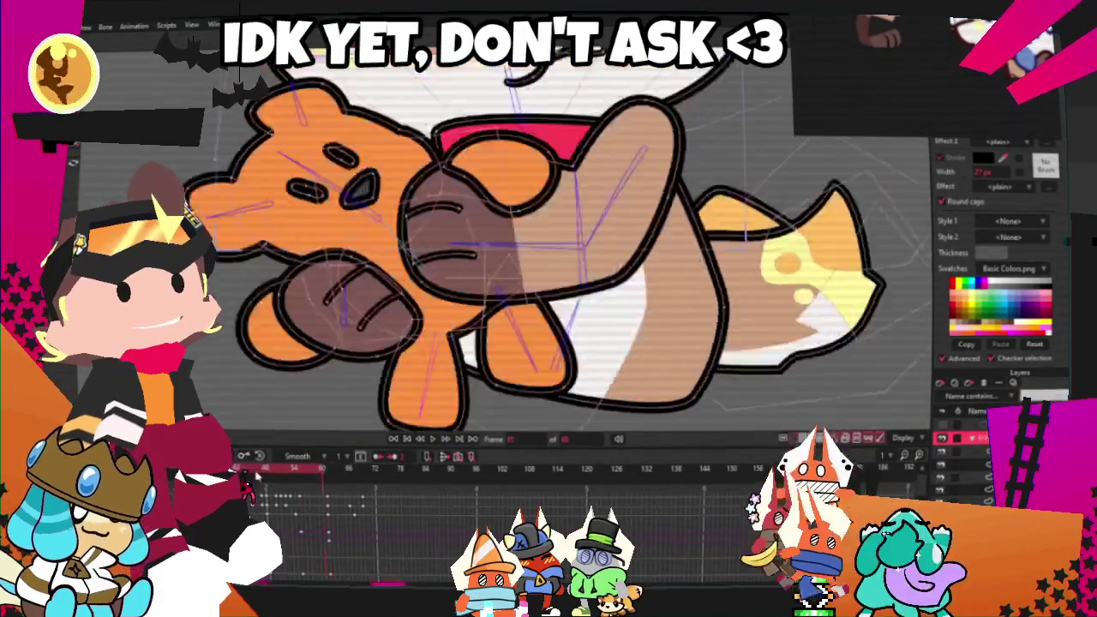
{"action": "left_click", "coordinate": [434, 440]}
{"action": "left_click", "coordinate": [434, 442]}
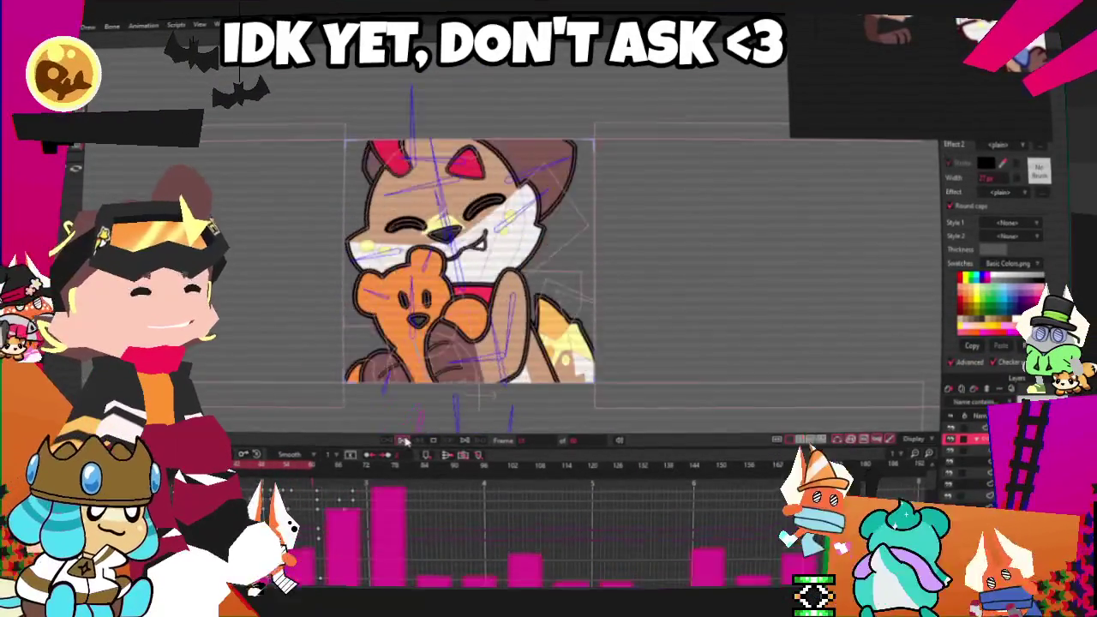
Check the file commands and Bone 2 layer settings, leaving everything unchanged
{"action": "key", "text": "alt+f"}
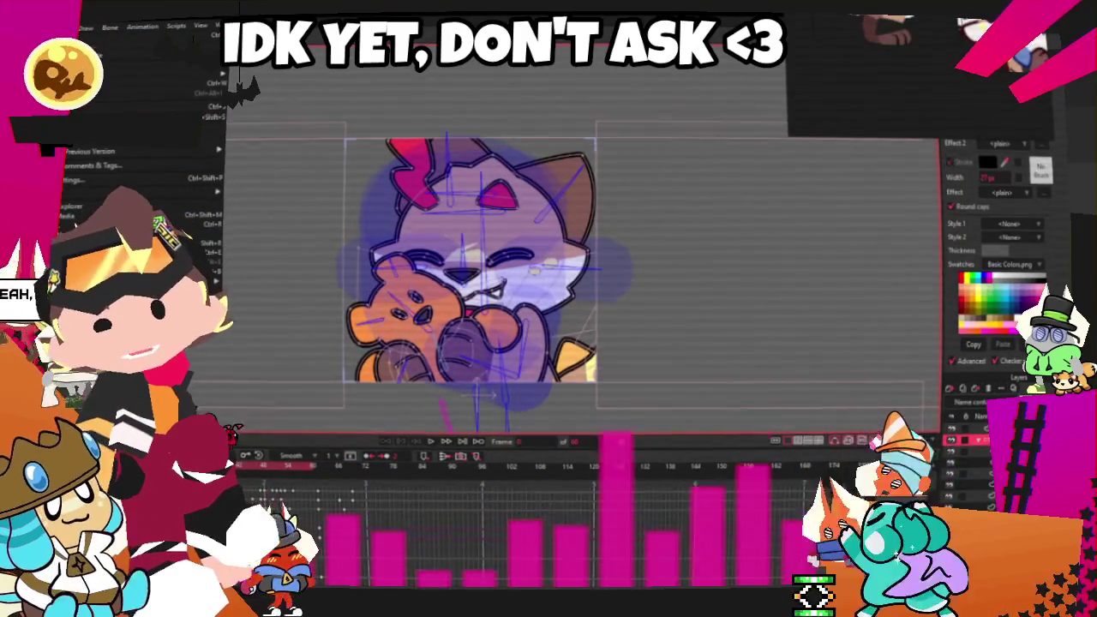
{"action": "key", "text": "Escape"}
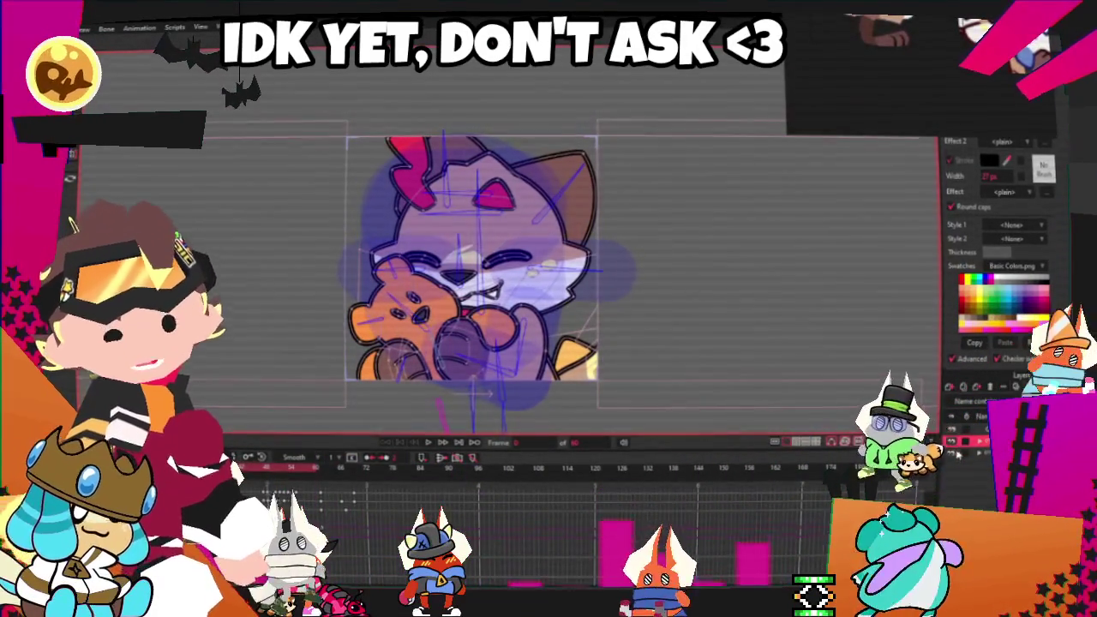
{"action": "double_click", "coordinate": [968, 440]}
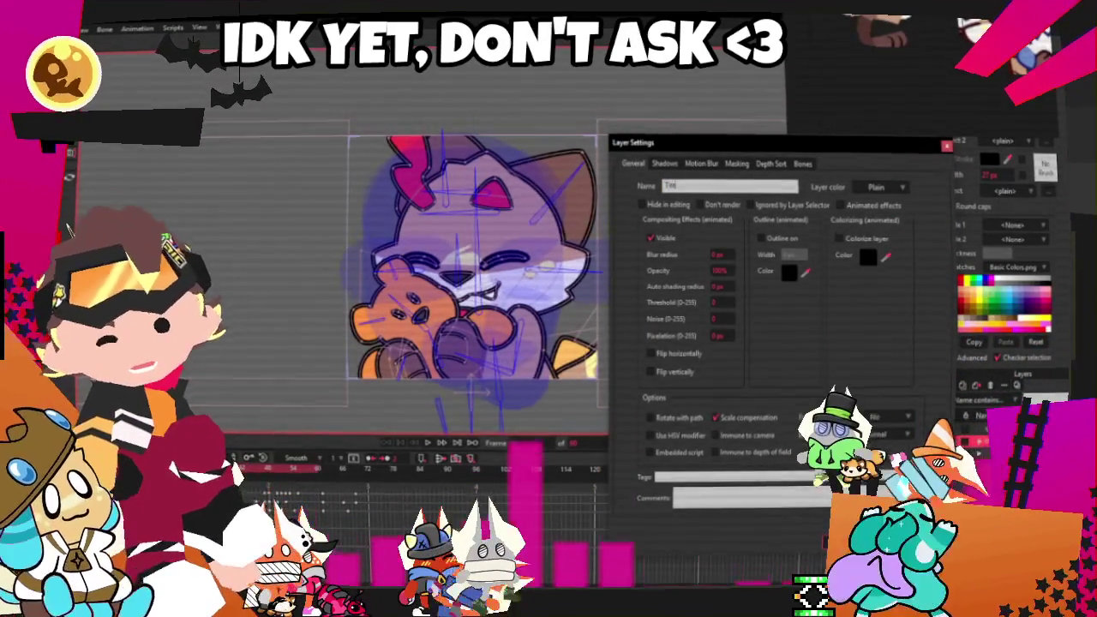
{"action": "key", "text": "Escape"}
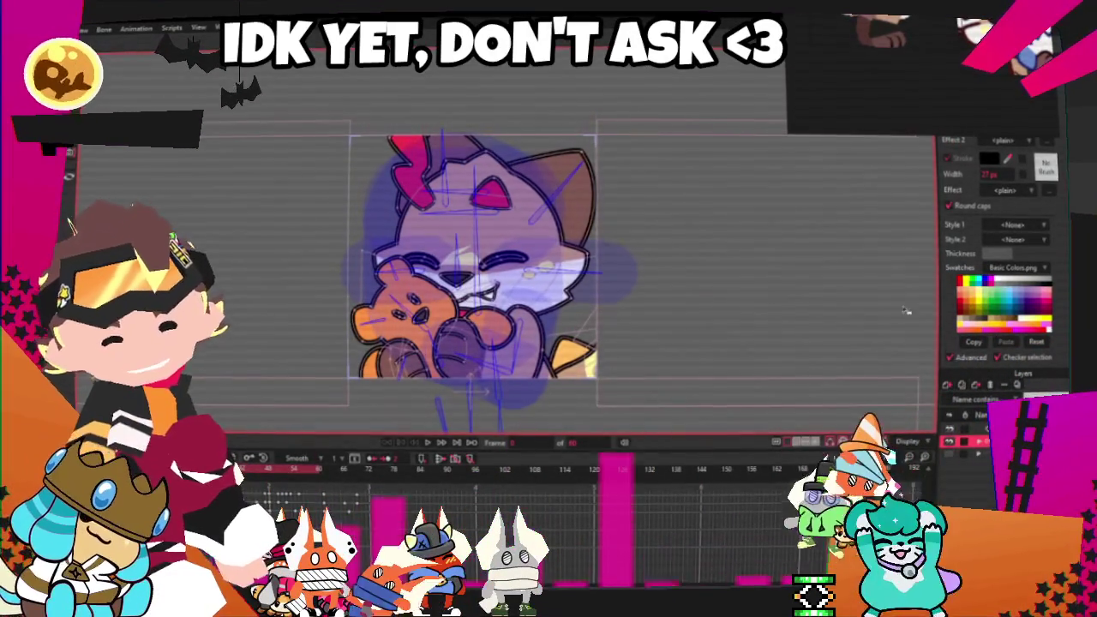
Clear the PureRef reference board, then resize and arrange the new reference sheet
{"action": "right_click", "coordinate": [771, 187]}
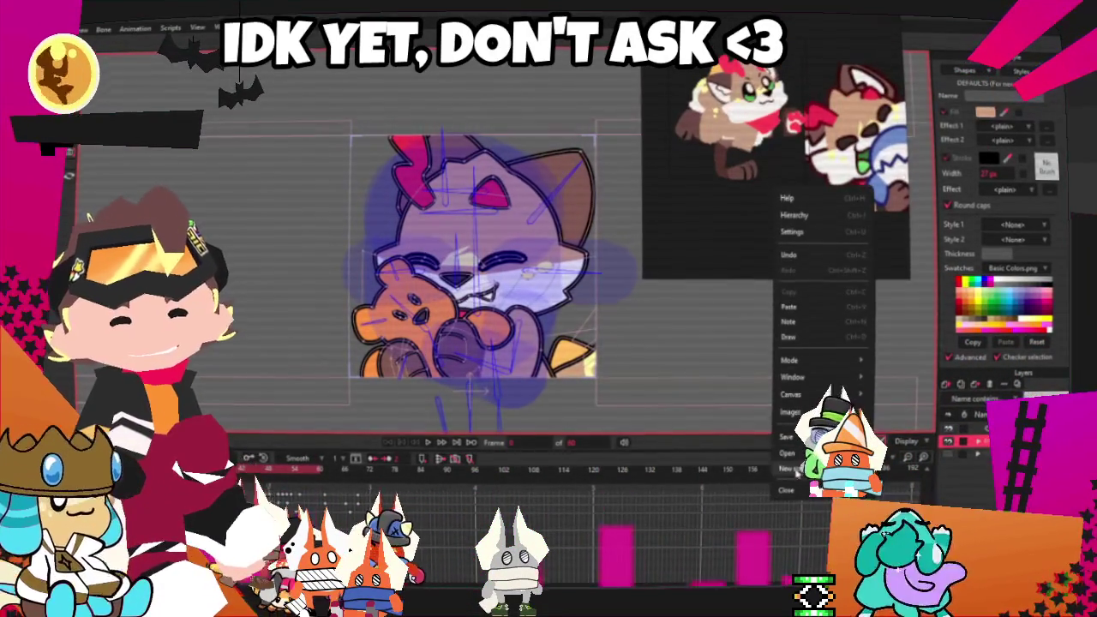
{"action": "left_click", "coordinate": [797, 470]}
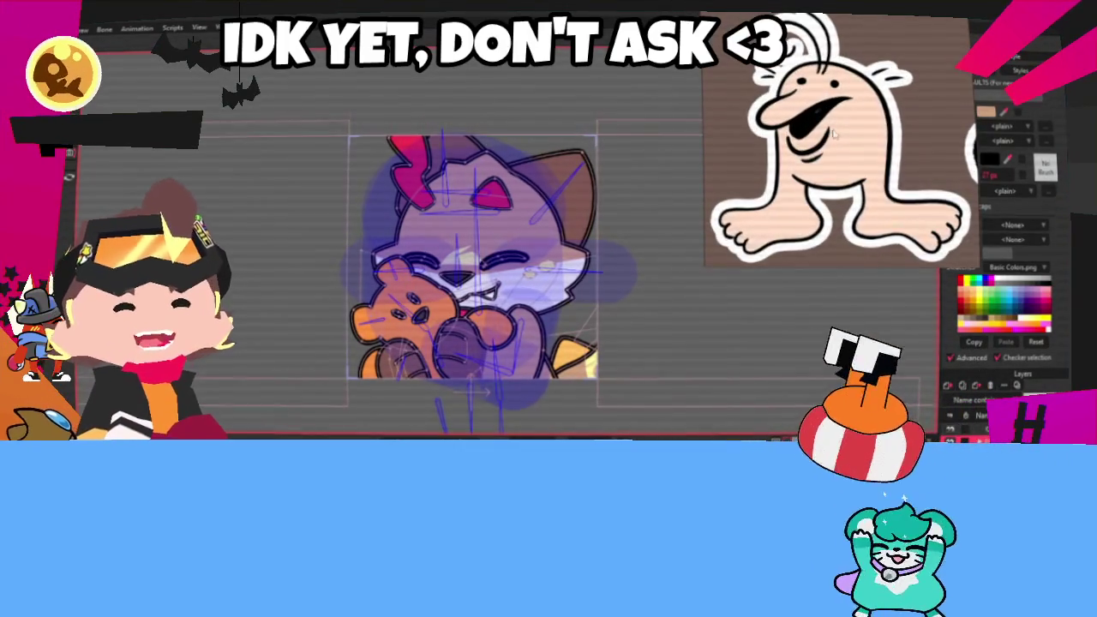
{"action": "scroll", "coordinate": [836, 133], "scroll_direction": "down", "scroll_amount": 3}
{"action": "scroll", "coordinate": [836, 133], "scroll_direction": "down", "scroll_amount": 3}
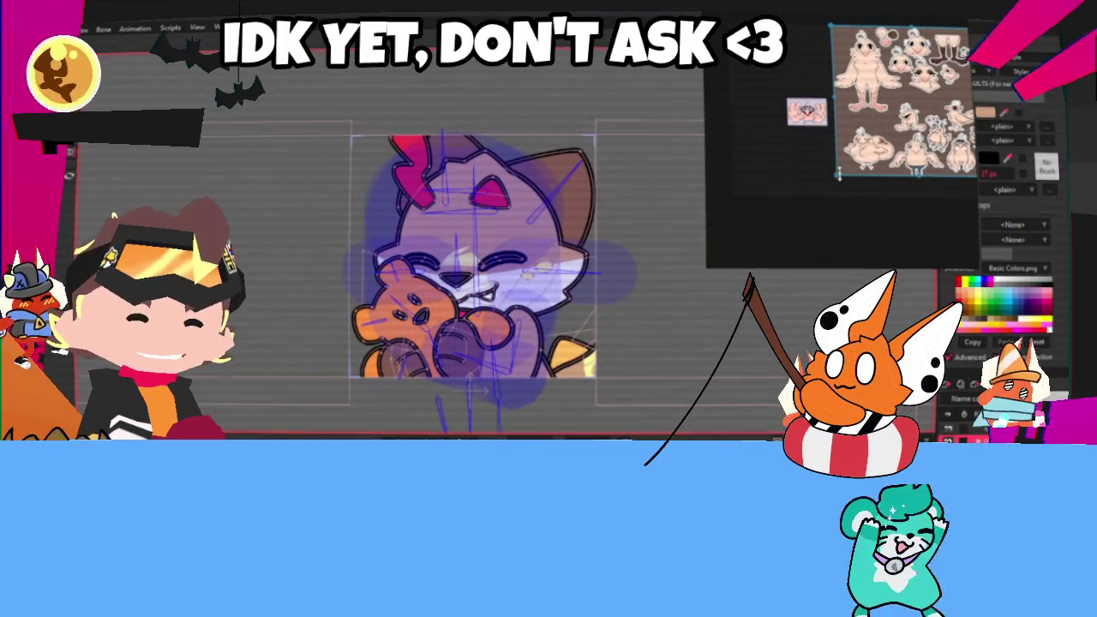
{"action": "left_click_drag", "start_coordinate": [839, 176], "coordinate": [879, 84]}
{"action": "left_click_drag", "start_coordinate": [823, 197], "coordinate": [839, 269]}
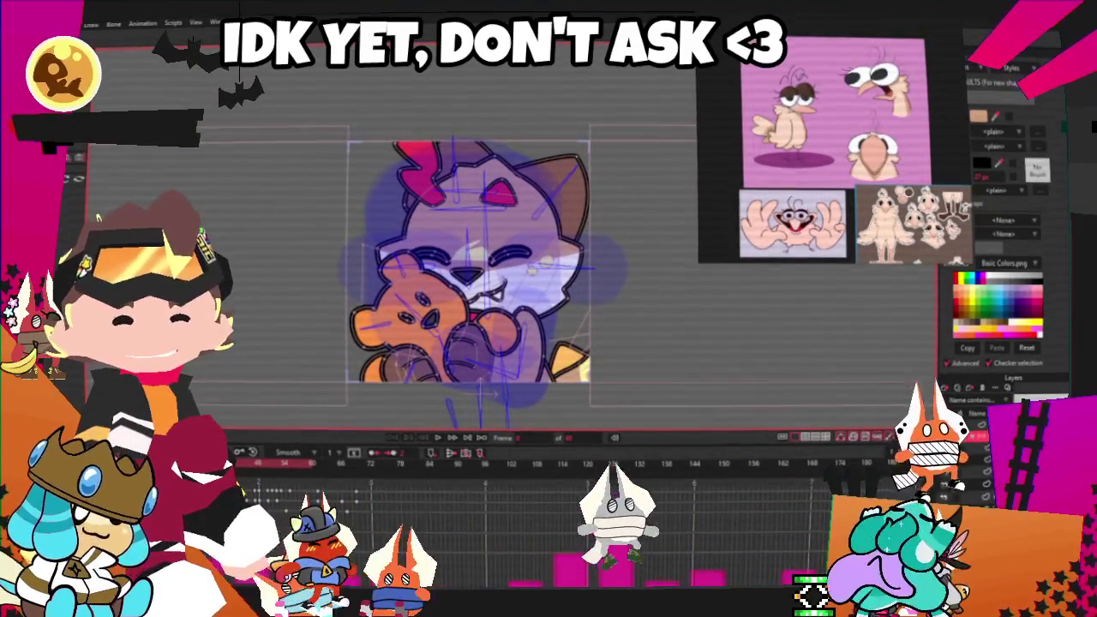
Zoom the view after placing the pale bird reference pictures on the board
{"action": "scroll", "coordinate": [502, 208], "scroll_direction": "up", "scroll_amount": 2}
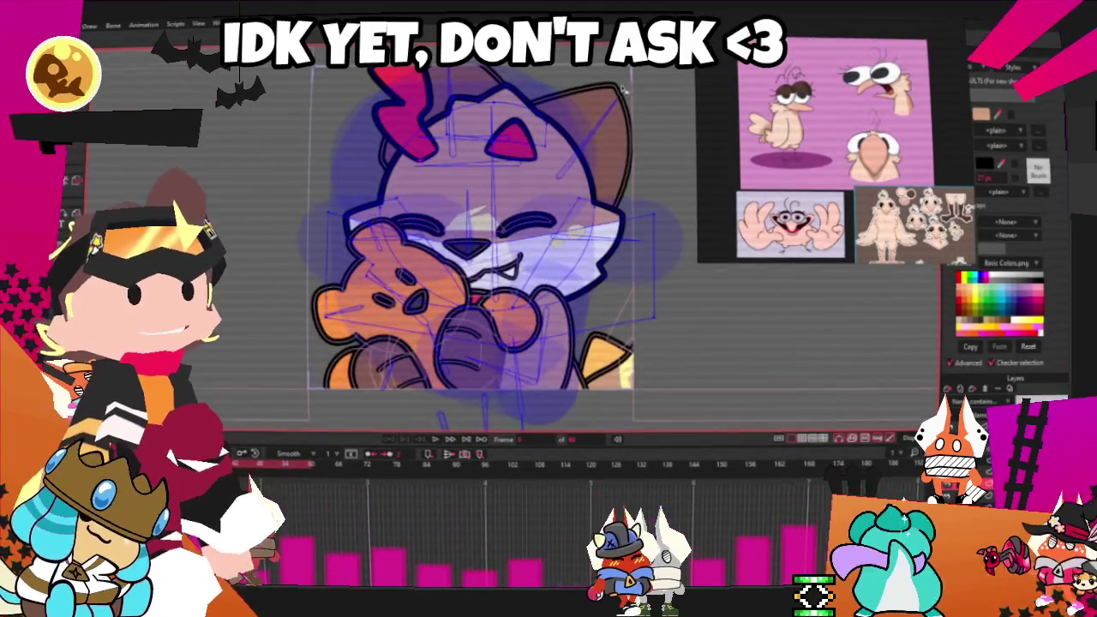
Zoom into the cat's head and undo to hide the red hair tuft
{"action": "scroll", "coordinate": [624, 89], "scroll_direction": "up", "scroll_amount": 2}
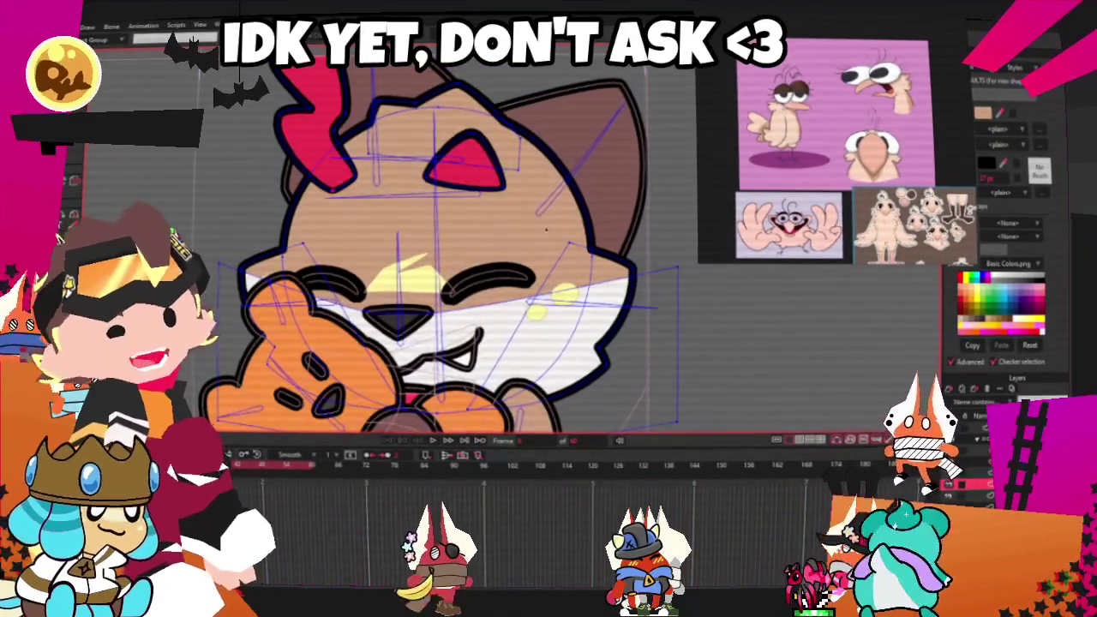
{"action": "scroll", "coordinate": [574, 214], "scroll_direction": "down", "scroll_amount": 2}
{"action": "scroll", "coordinate": [667, 162], "scroll_direction": "up", "scroll_amount": 3}
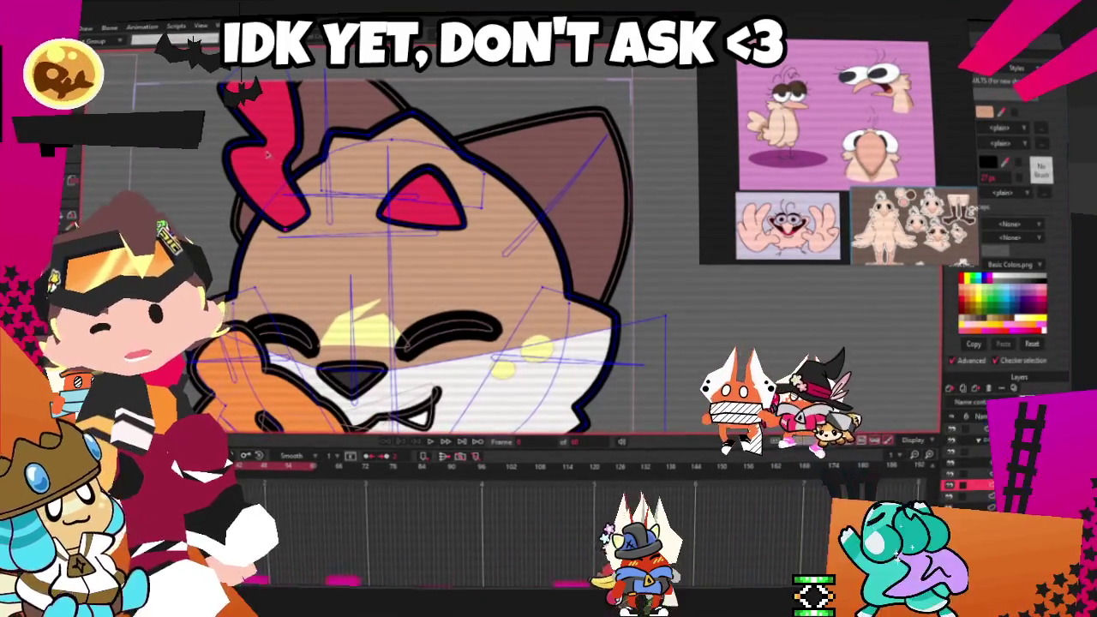
{"action": "key", "text": "ctrl+z"}
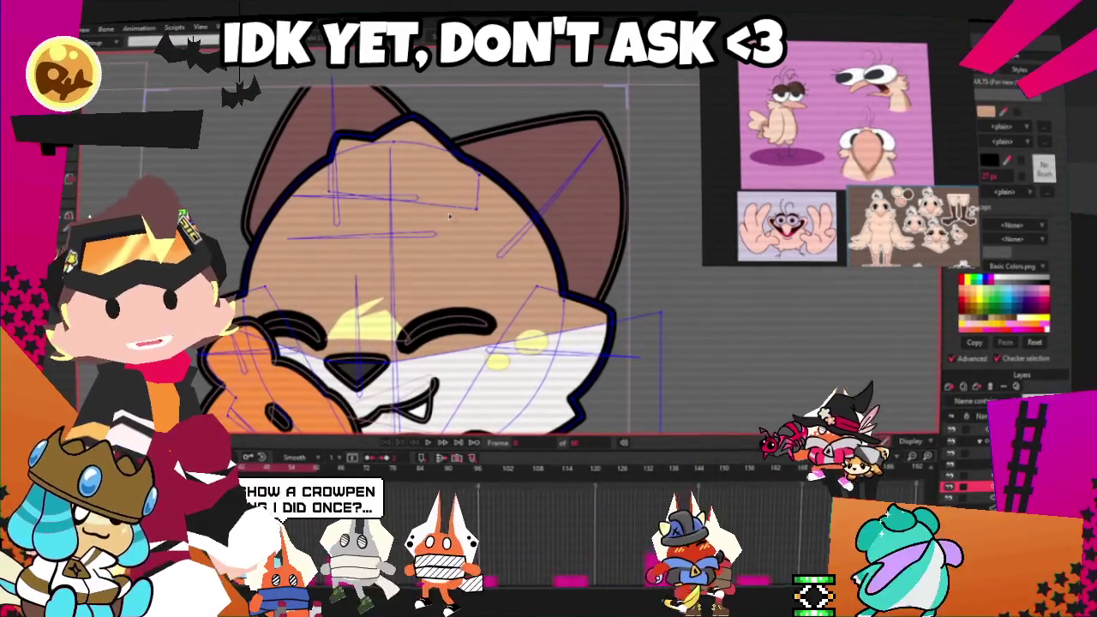
{"action": "scroll", "coordinate": [488, 212], "scroll_direction": "down", "scroll_amount": 2}
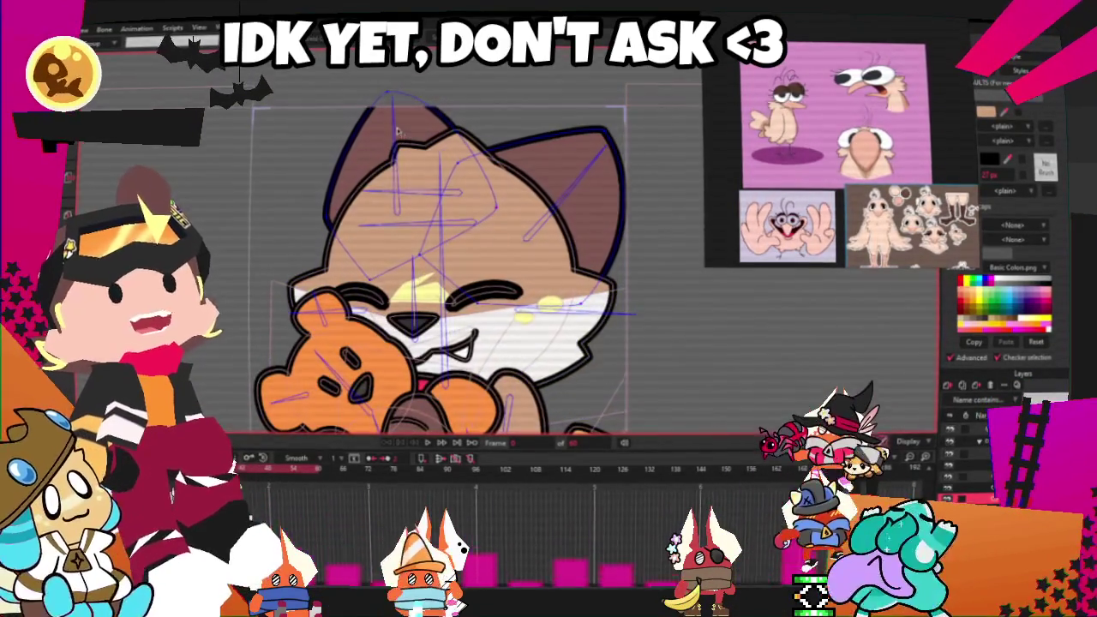
{"action": "scroll", "coordinate": [608, 138], "scroll_direction": "up", "scroll_amount": 1}
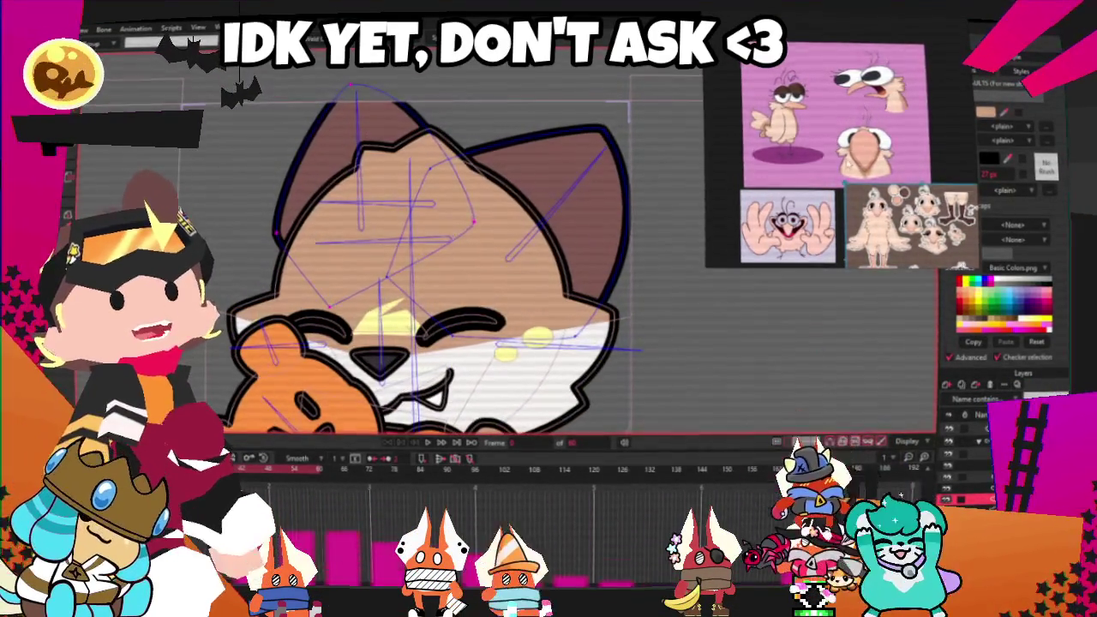
{"action": "scroll", "coordinate": [857, 163], "scroll_direction": "up", "scroll_amount": 2}
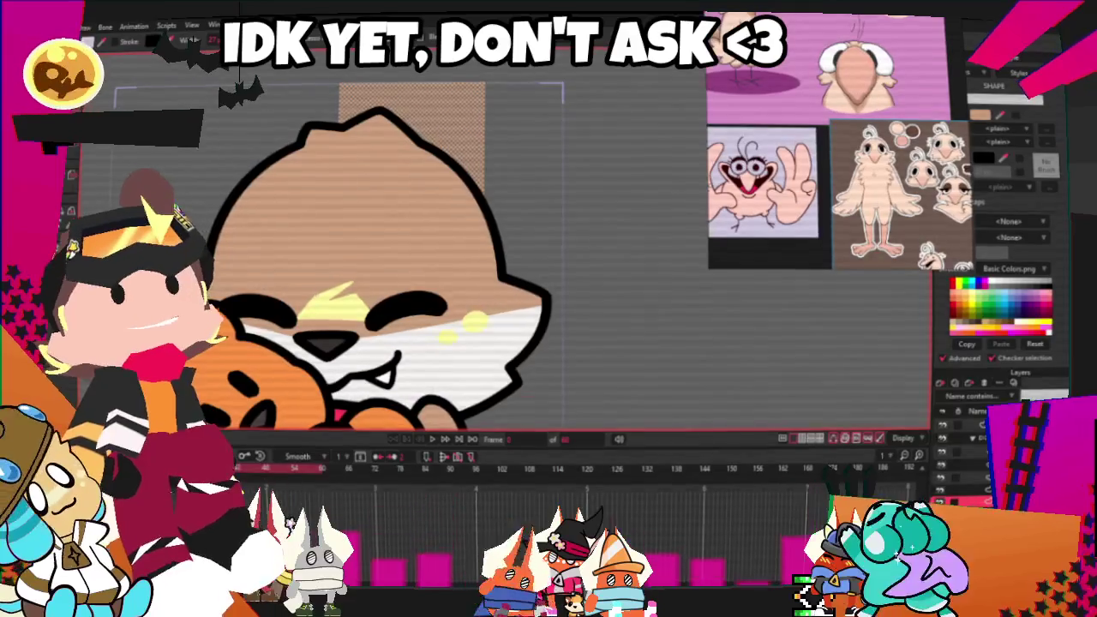
Switch off the light checkerboard rectangle showing behind the cat's head
{"action": "scroll", "coordinate": [269, 108], "scroll_direction": "up", "scroll_amount": 3}
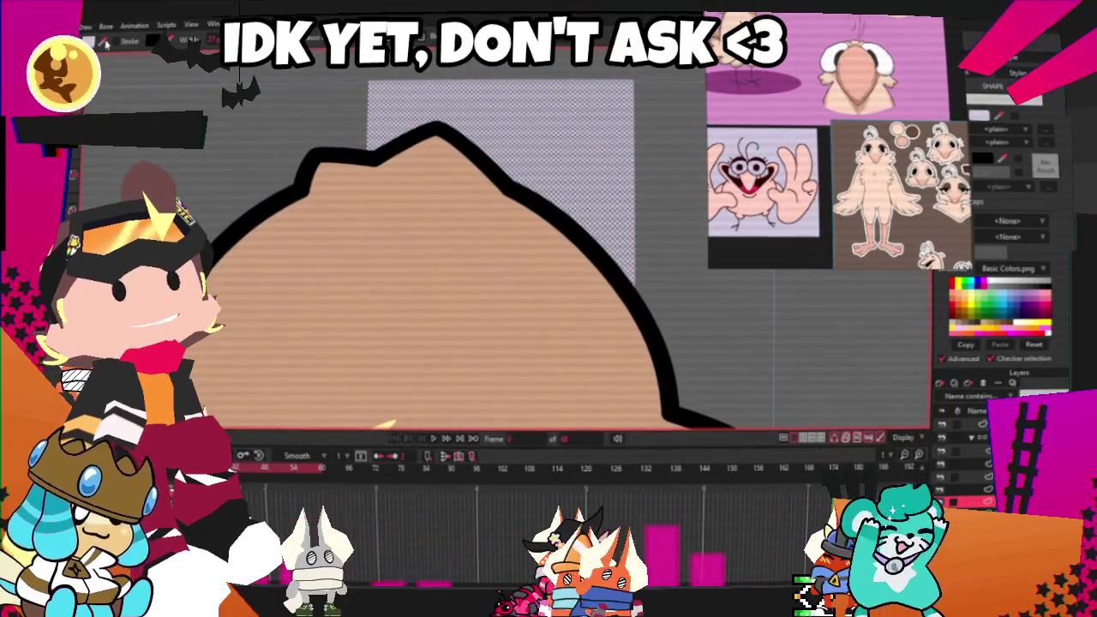
{"action": "left_click", "coordinate": [128, 58]}
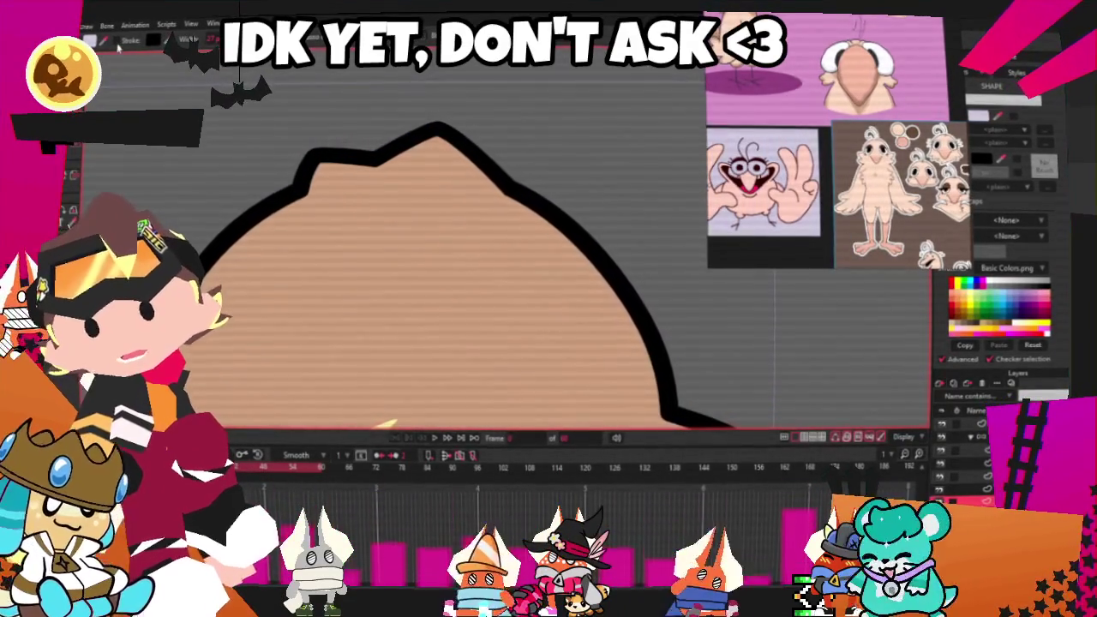
{"action": "scroll", "coordinate": [257, 148], "scroll_direction": "down", "scroll_amount": 2}
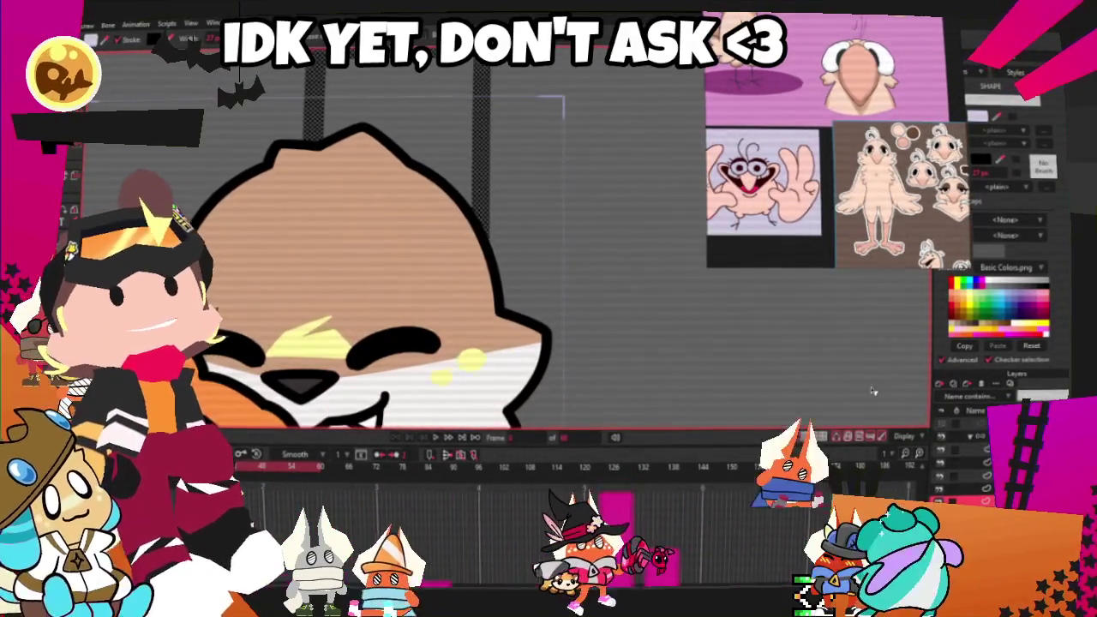
{"action": "scroll", "coordinate": [327, 157], "scroll_direction": "down", "scroll_amount": 1}
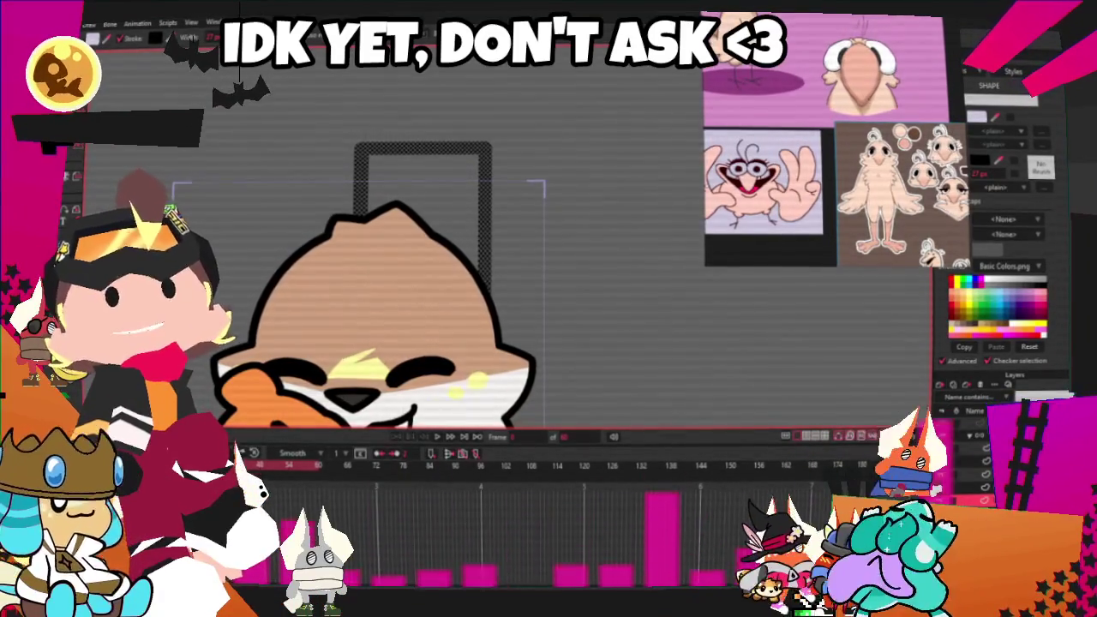
{"action": "key", "text": "ctrl+a"}
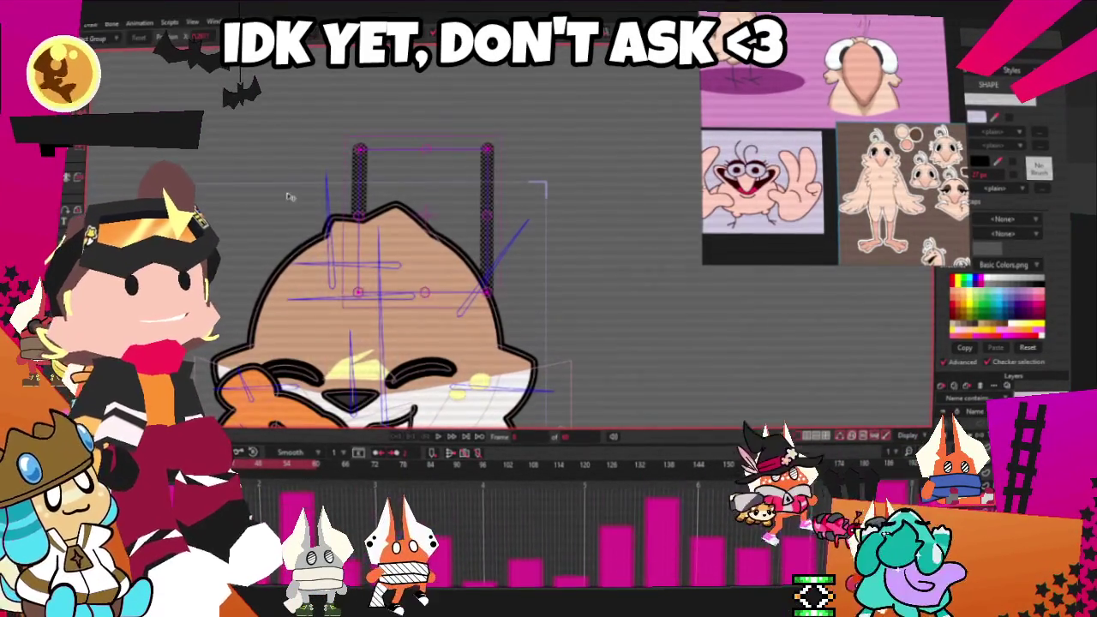
Tilt both antenna lines inward, curving one into an arc and hooking the other's tip upward
{"action": "left_click_drag", "start_coordinate": [487, 248], "coordinate": [444, 236]}
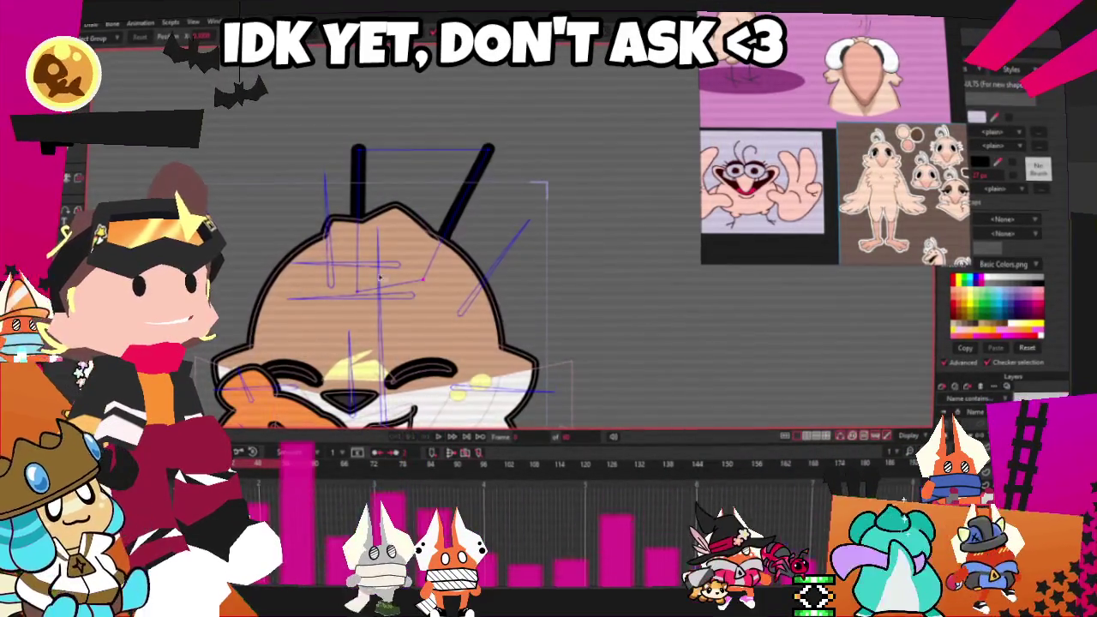
{"action": "left_click_drag", "start_coordinate": [358, 212], "coordinate": [381, 208]}
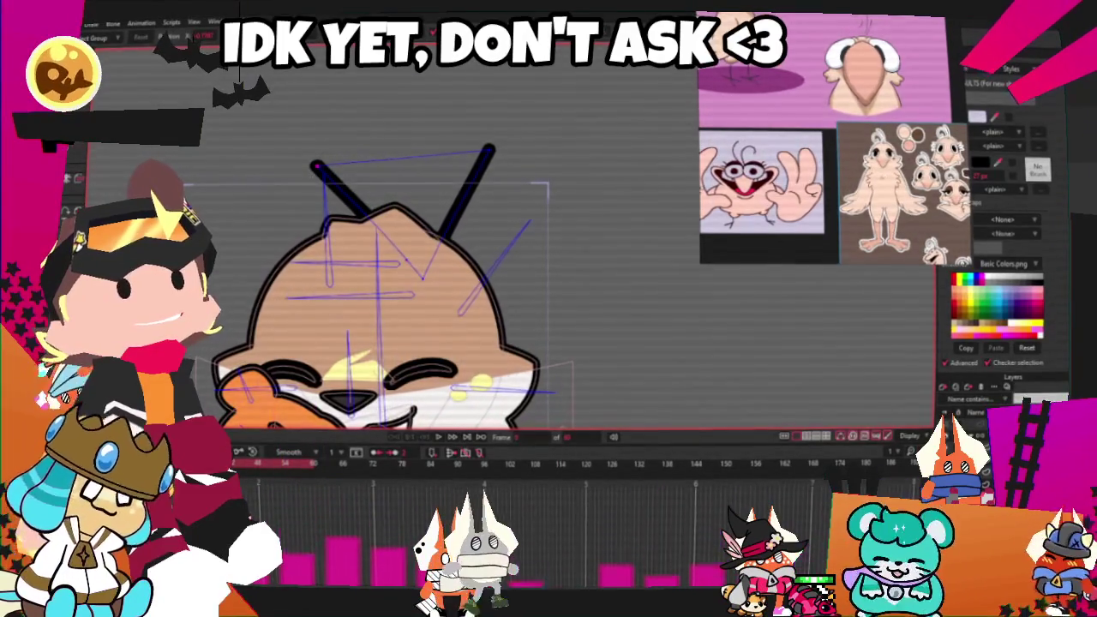
{"action": "left_click_drag", "start_coordinate": [461, 178], "coordinate": [449, 169]}
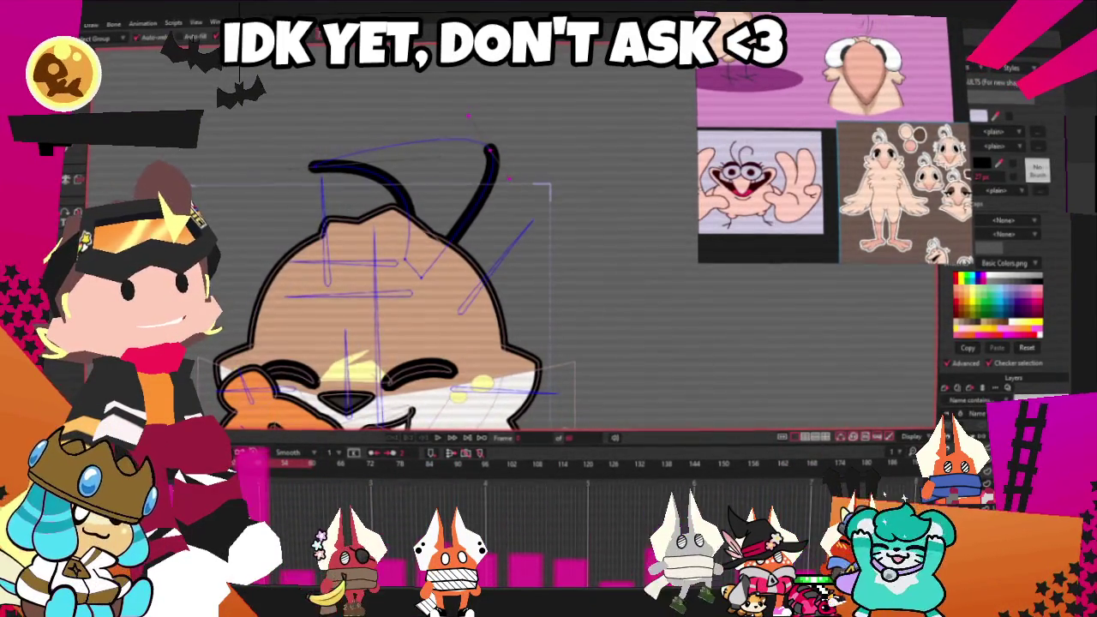
{"action": "mouse_move", "coordinate": [484, 201]}
{"action": "left_mouse_down"}
{"action": "mouse_move", "coordinate": [482, 82]}
{"action": "mouse_move", "coordinate": [441, 195]}
{"action": "left_mouse_up"}
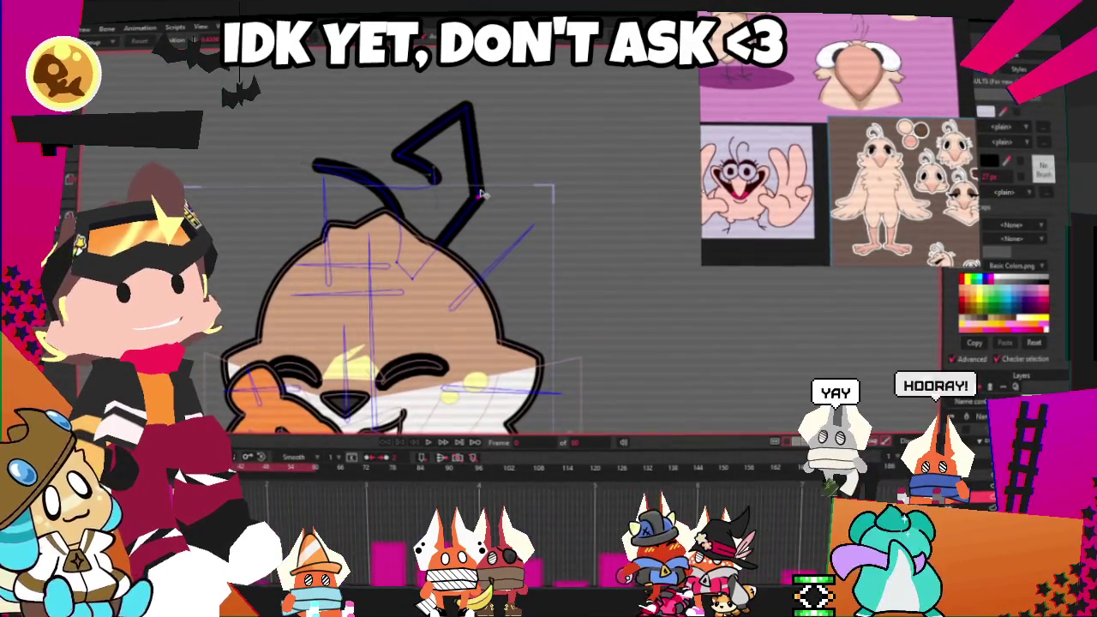
{"action": "scroll", "coordinate": [474, 169], "scroll_direction": "up", "scroll_amount": 2}
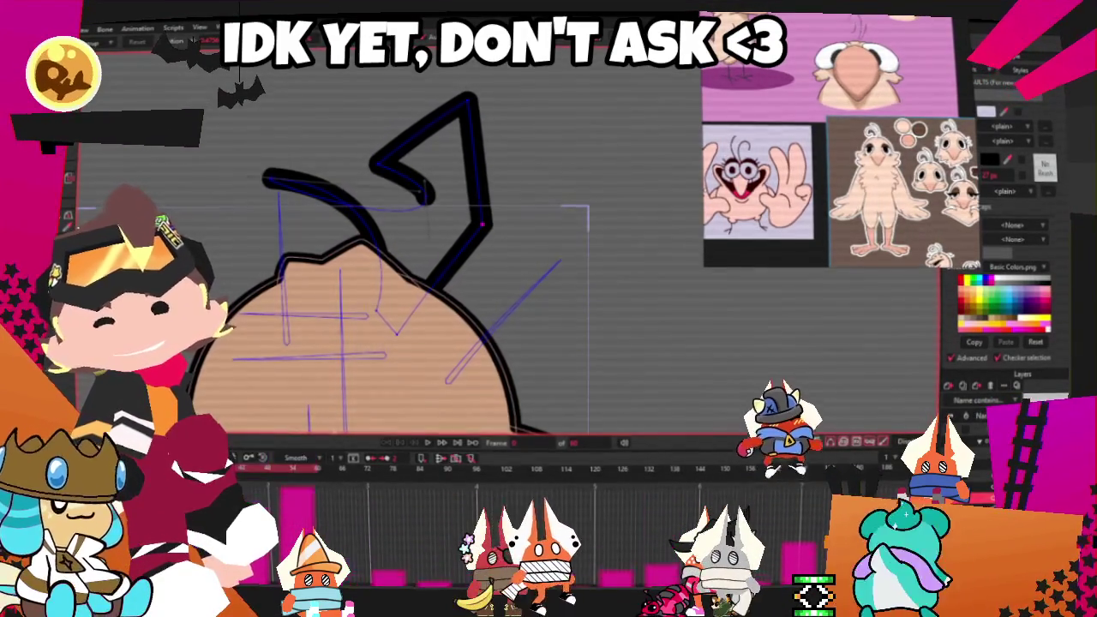
Round the antenna's pointed top into a loop, add points along it and shorten its left end
{"action": "scroll", "coordinate": [407, 166], "scroll_direction": "up", "scroll_amount": 1}
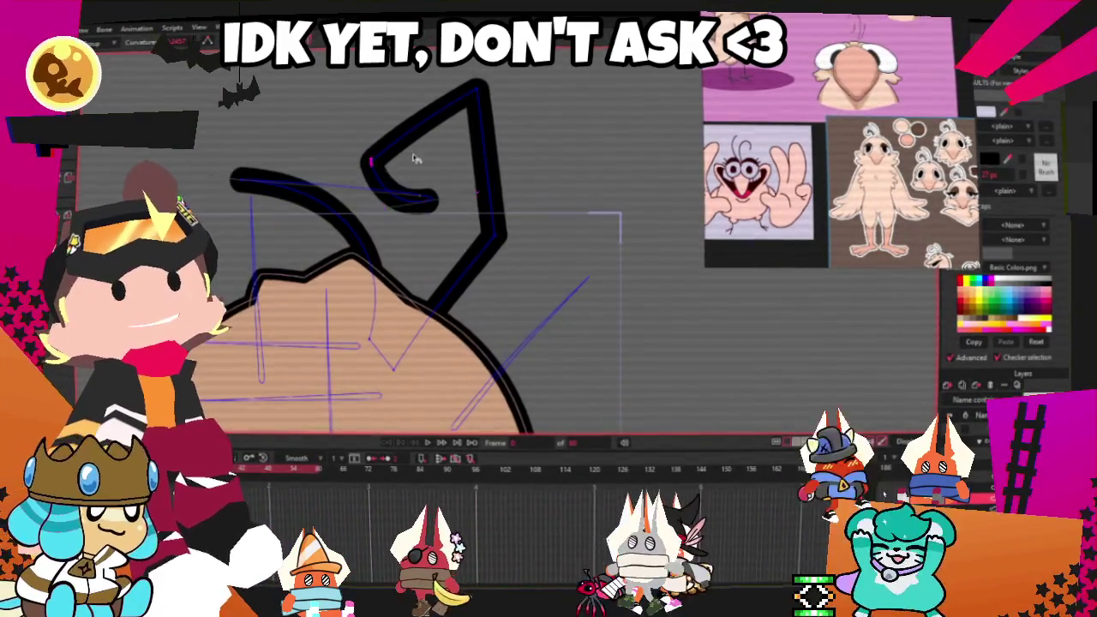
{"action": "left_click_drag", "start_coordinate": [478, 94], "coordinate": [526, 111]}
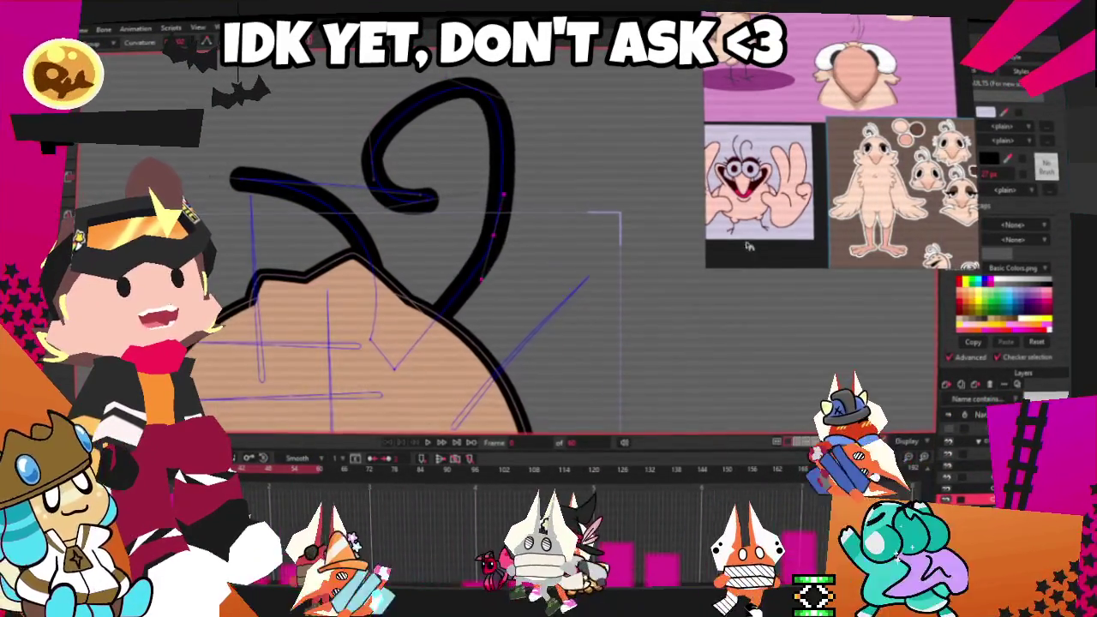
{"action": "left_click", "coordinate": [498, 209]}
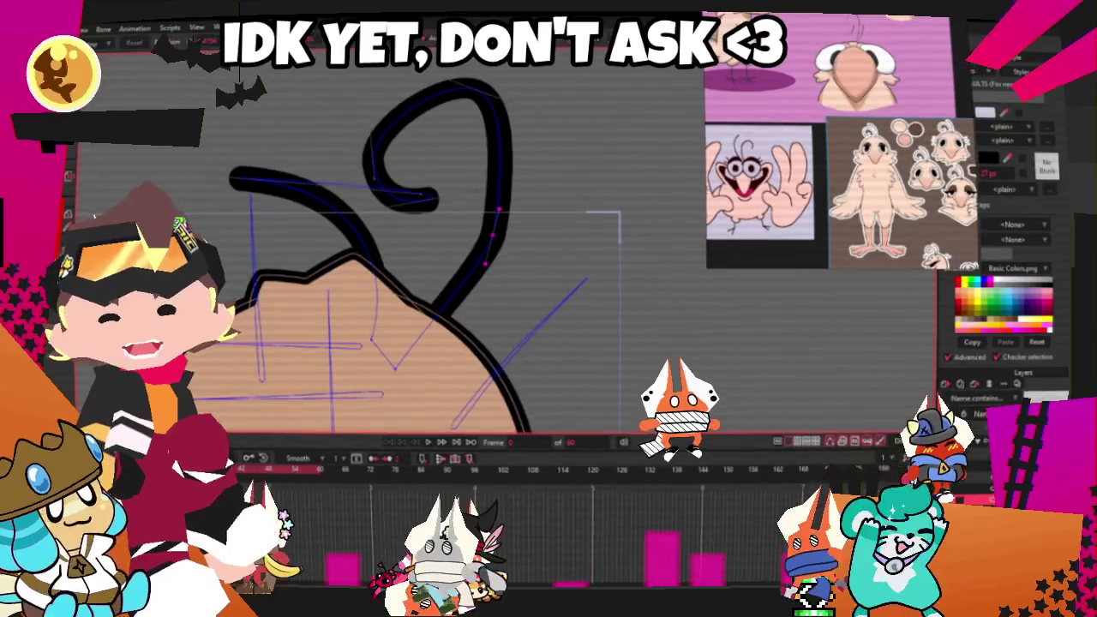
{"action": "left_click_drag", "start_coordinate": [492, 233], "coordinate": [468, 273]}
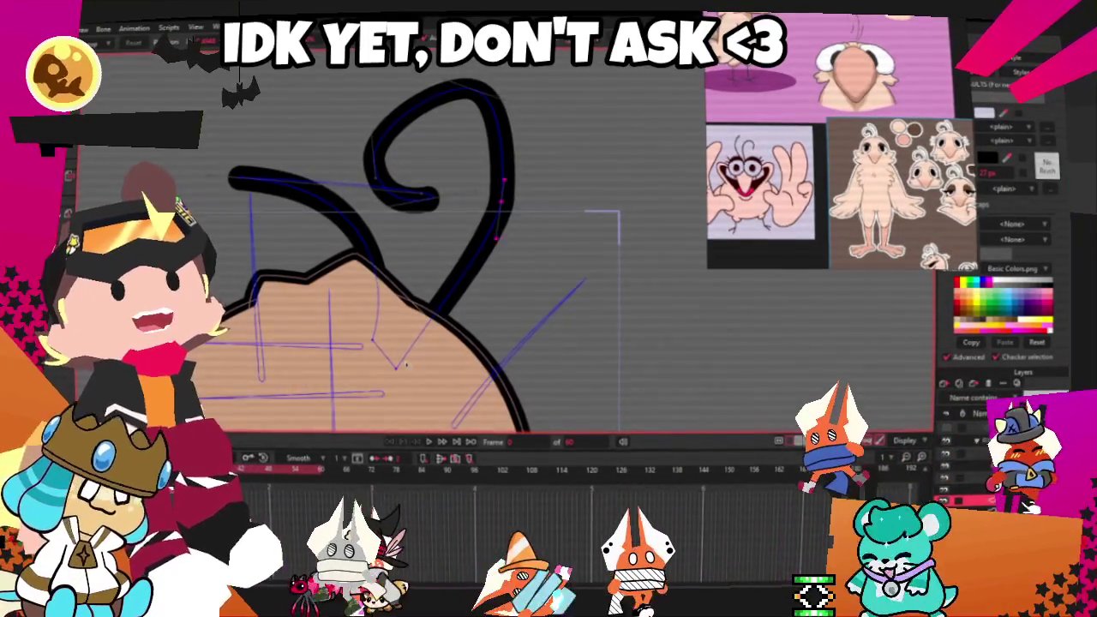
{"action": "left_click_drag", "start_coordinate": [229, 179], "coordinate": [251, 174]}
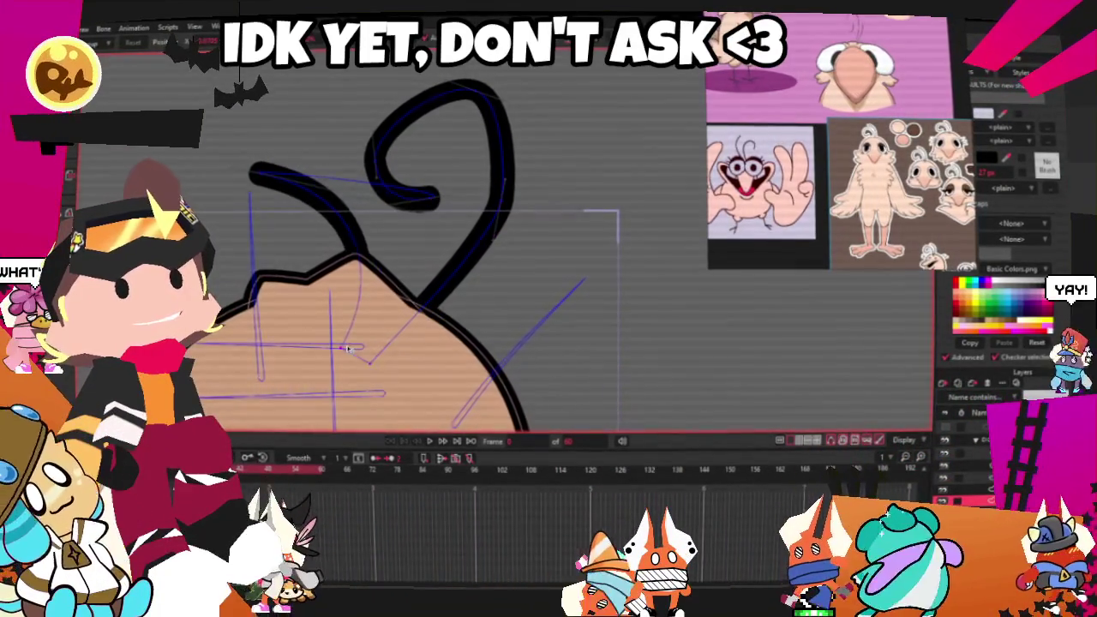
{"action": "left_click", "coordinate": [355, 341]}
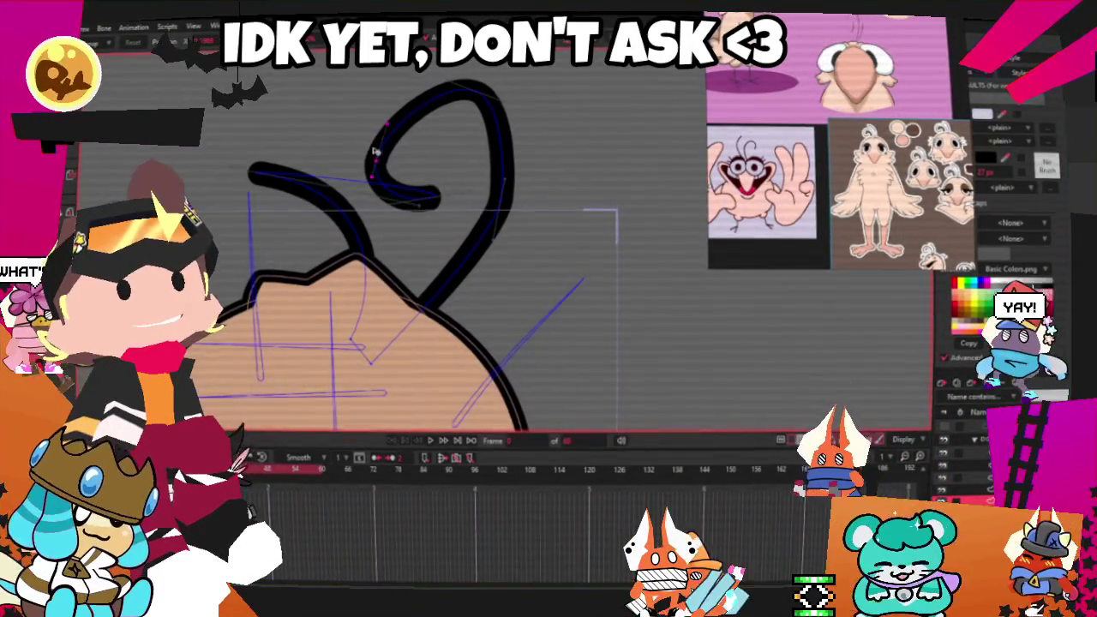
Reshape the curl loop and redirect the stroke's end diagonally up-right into a spiral
{"action": "left_click_drag", "start_coordinate": [435, 188], "coordinate": [435, 178]}
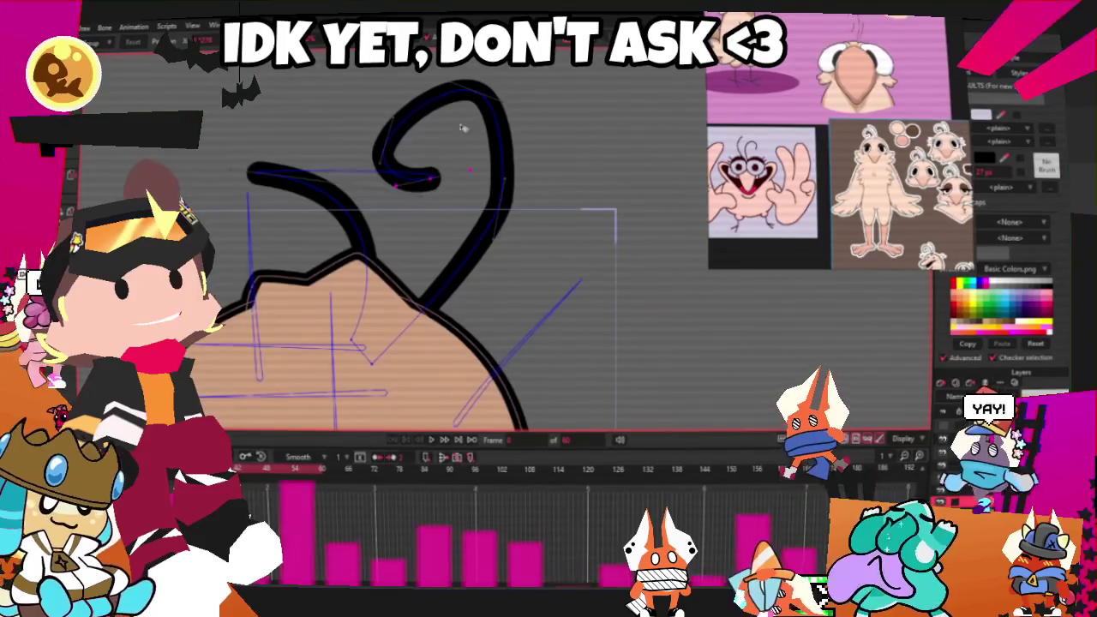
{"action": "left_click_drag", "start_coordinate": [512, 184], "coordinate": [496, 183]}
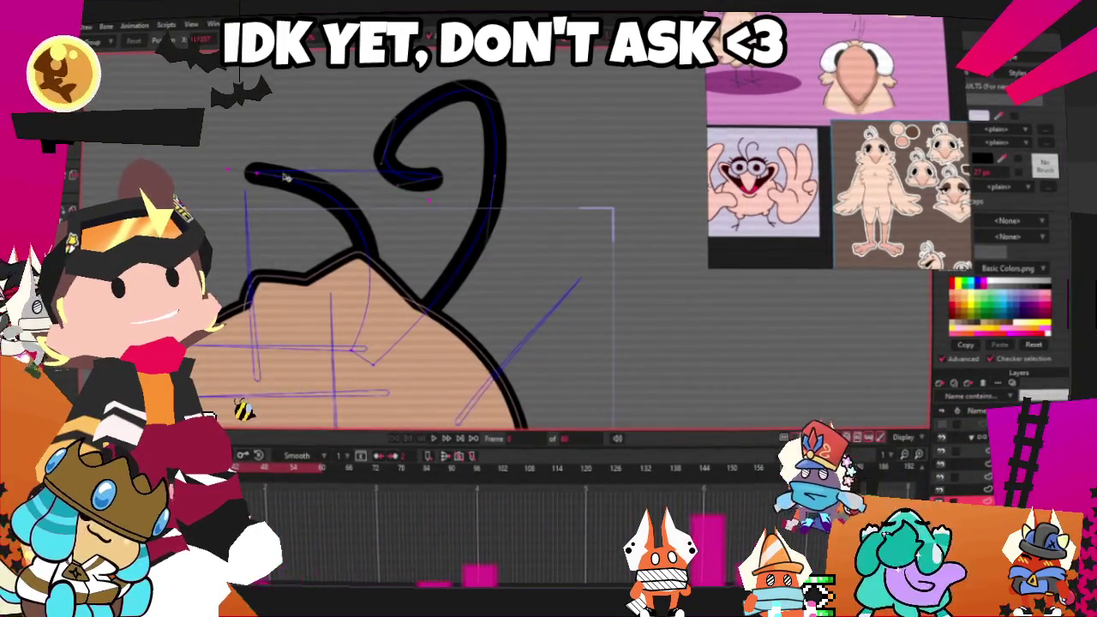
{"action": "left_click_drag", "start_coordinate": [277, 178], "coordinate": [294, 174]}
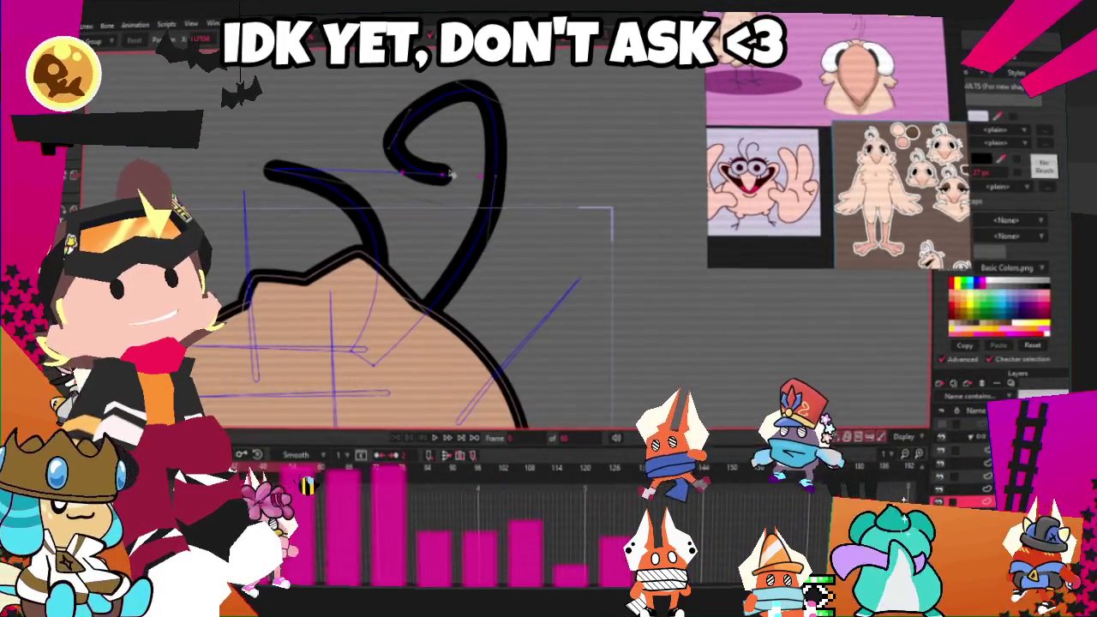
{"action": "left_click_drag", "start_coordinate": [462, 84], "coordinate": [467, 101]}
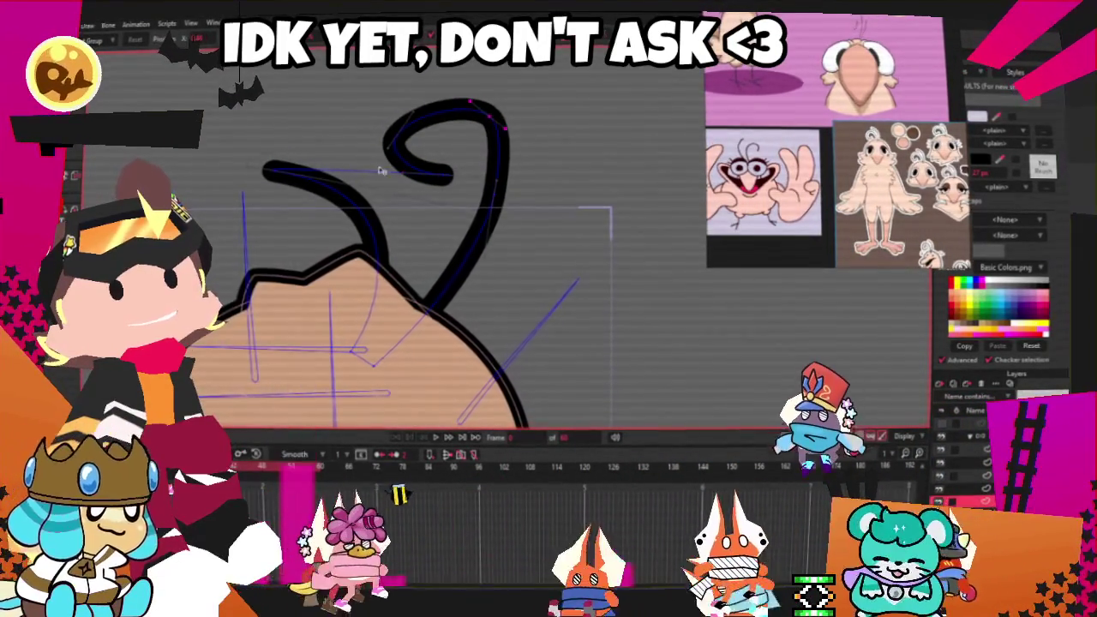
{"action": "left_click_drag", "start_coordinate": [428, 154], "coordinate": [600, 171]}
{"action": "mouse_move", "coordinate": [394, 150]}
{"action": "left_mouse_down"}
{"action": "mouse_move", "coordinate": [362, 165]}
{"action": "mouse_move", "coordinate": [424, 175]}
{"action": "mouse_move", "coordinate": [499, 103]}
{"action": "left_mouse_up"}
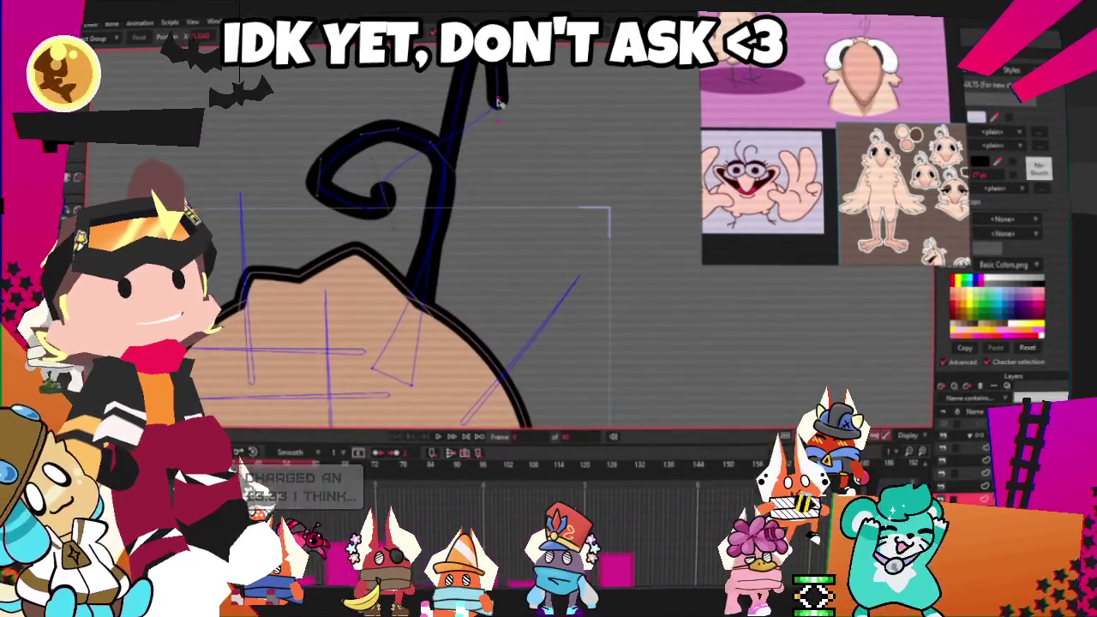
{"action": "scroll", "coordinate": [499, 103], "scroll_direction": "down", "scroll_amount": 3}
{"action": "scroll", "coordinate": [499, 94], "scroll_direction": "down", "scroll_amount": 1}
{"action": "scroll", "coordinate": [499, 86], "scroll_direction": "down", "scroll_amount": 2}
{"action": "scroll", "coordinate": [500, 75], "scroll_direction": "down", "scroll_amount": 2}
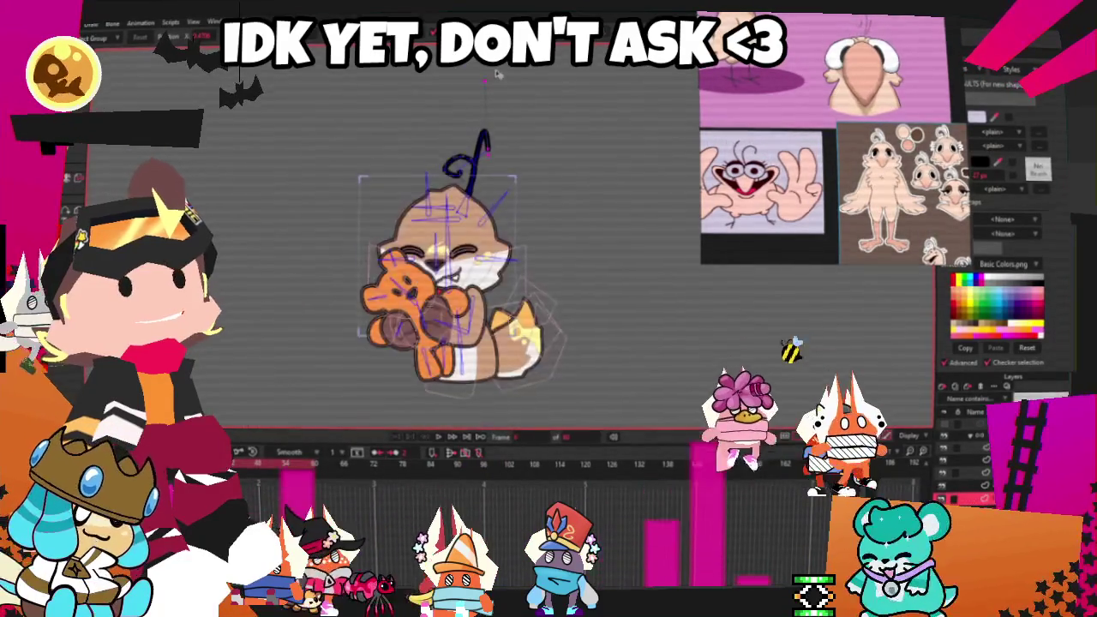
{"action": "scroll", "coordinate": [516, 161], "scroll_direction": "up", "scroll_amount": 2}
{"action": "scroll", "coordinate": [540, 227], "scroll_direction": "up", "scroll_amount": 2}
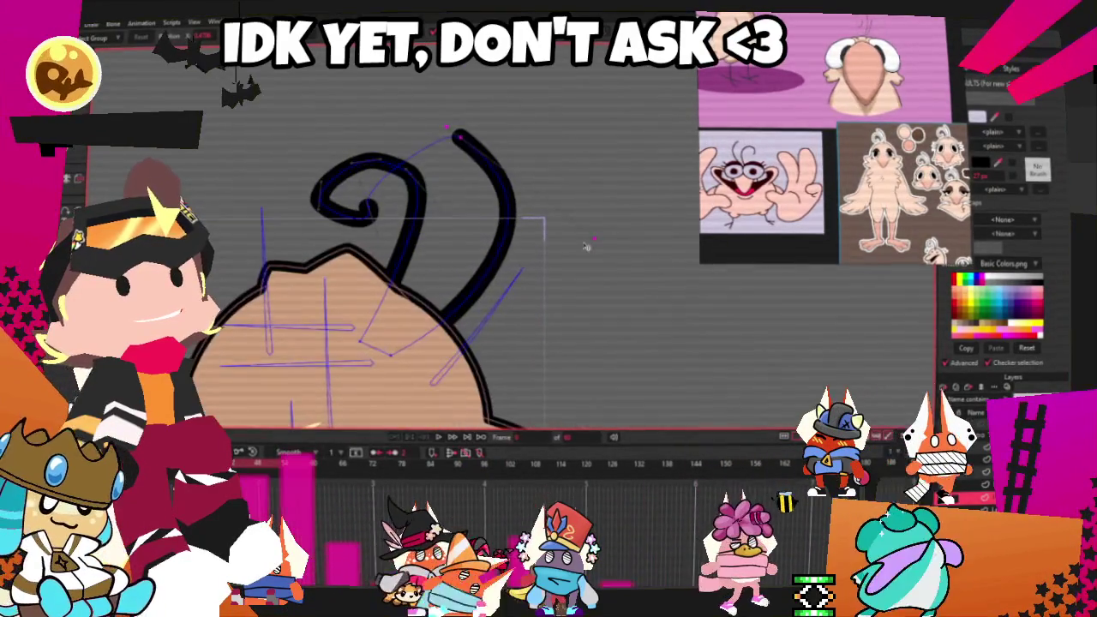
{"action": "scroll", "coordinate": [419, 189], "scroll_direction": "up", "scroll_amount": 2}
Try tapering the curl's end and the right stroke's top end, undoing unwanted changes
{"action": "left_click_drag", "start_coordinate": [326, 188], "coordinate": [319, 190]}
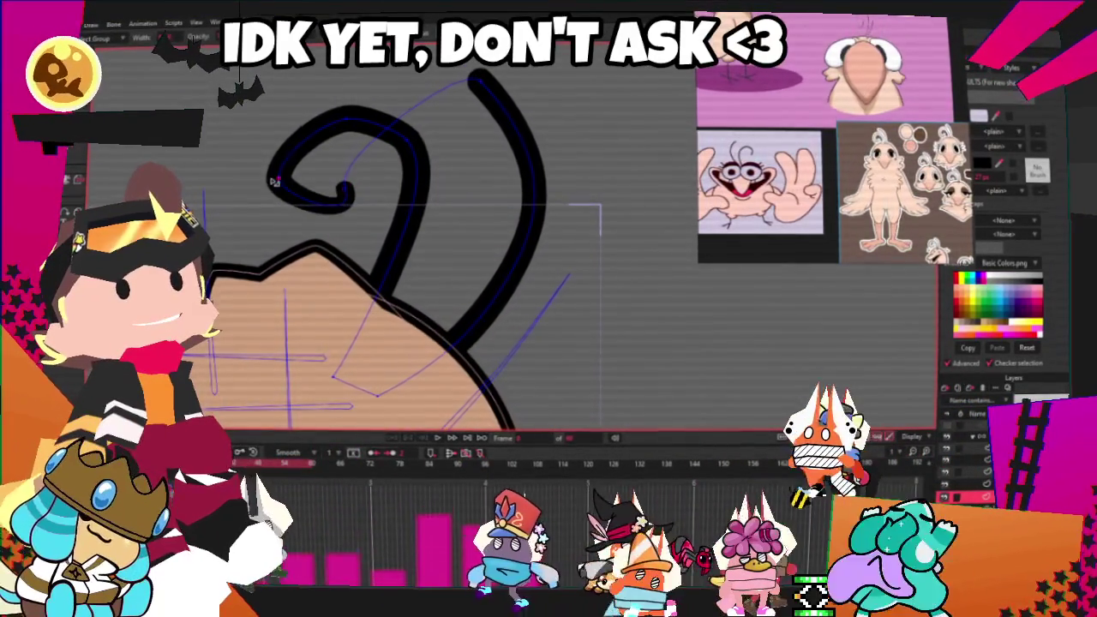
{"action": "key", "text": "ctrl+z"}
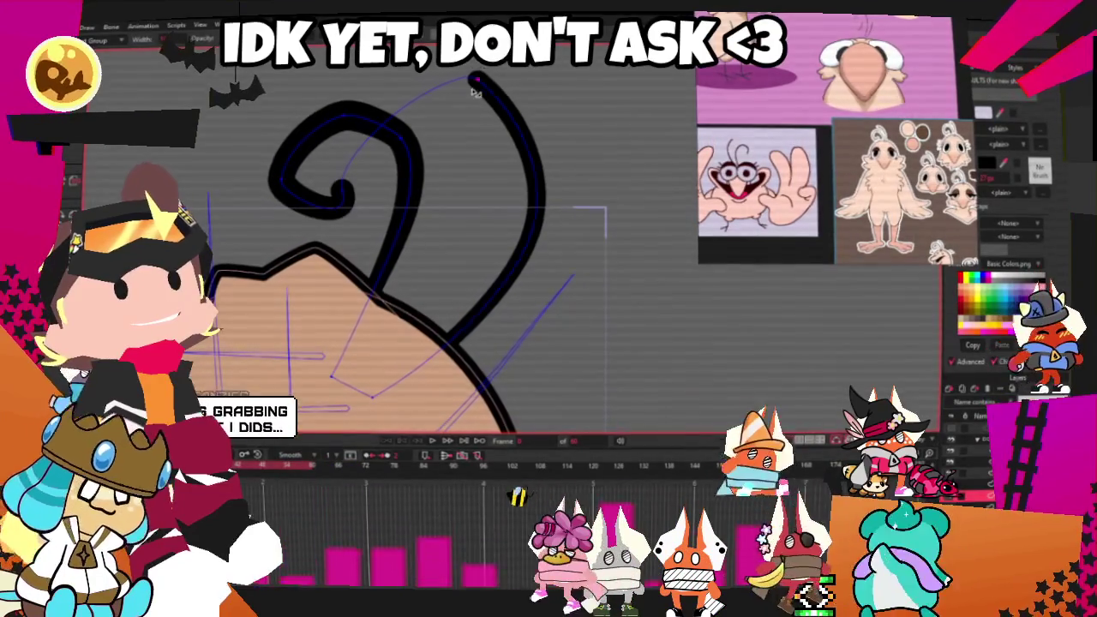
{"action": "left_click_drag", "start_coordinate": [474, 79], "coordinate": [463, 109]}
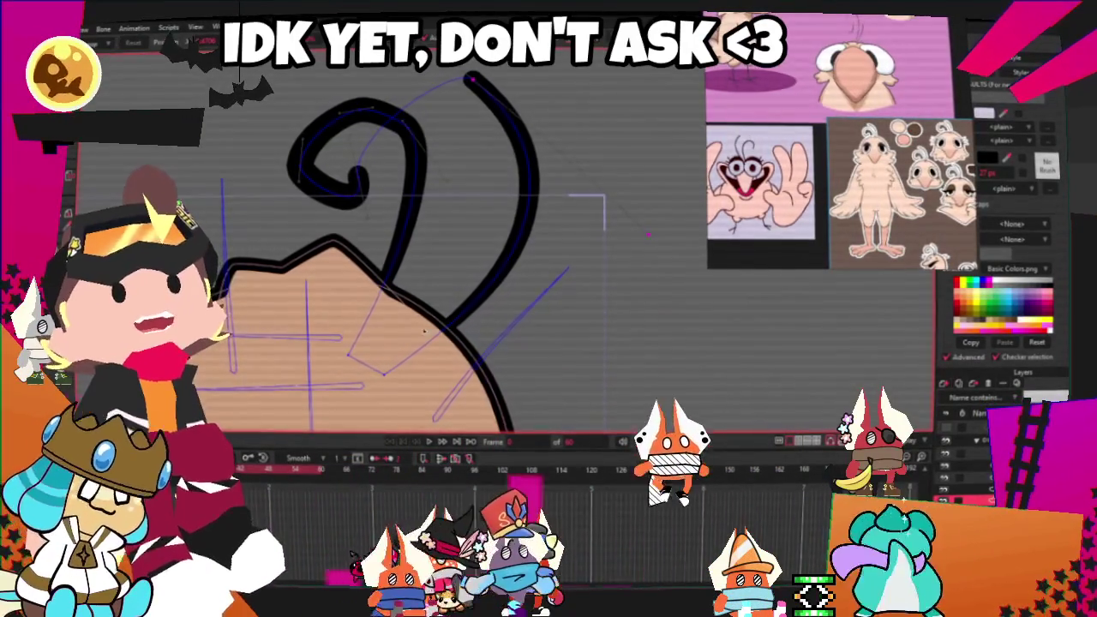
{"action": "left_click", "coordinate": [378, 373]}
{"action": "key", "text": "ctrl+z"}
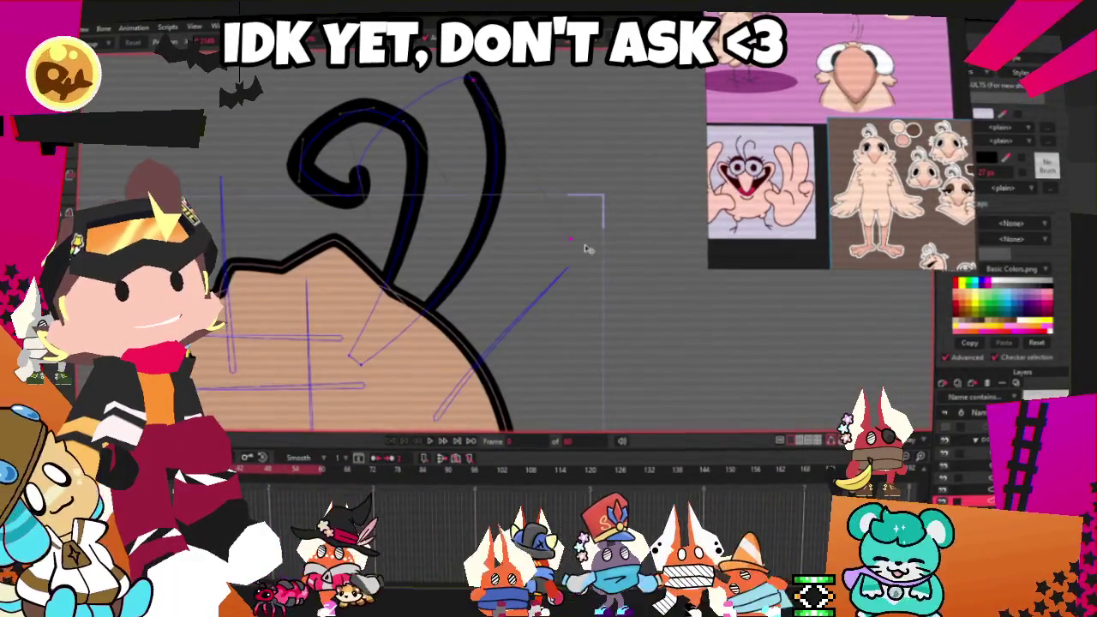
Select the spiral stroke and the right curve's top end to thin the antenna tips
{"action": "left_click", "coordinate": [359, 182]}
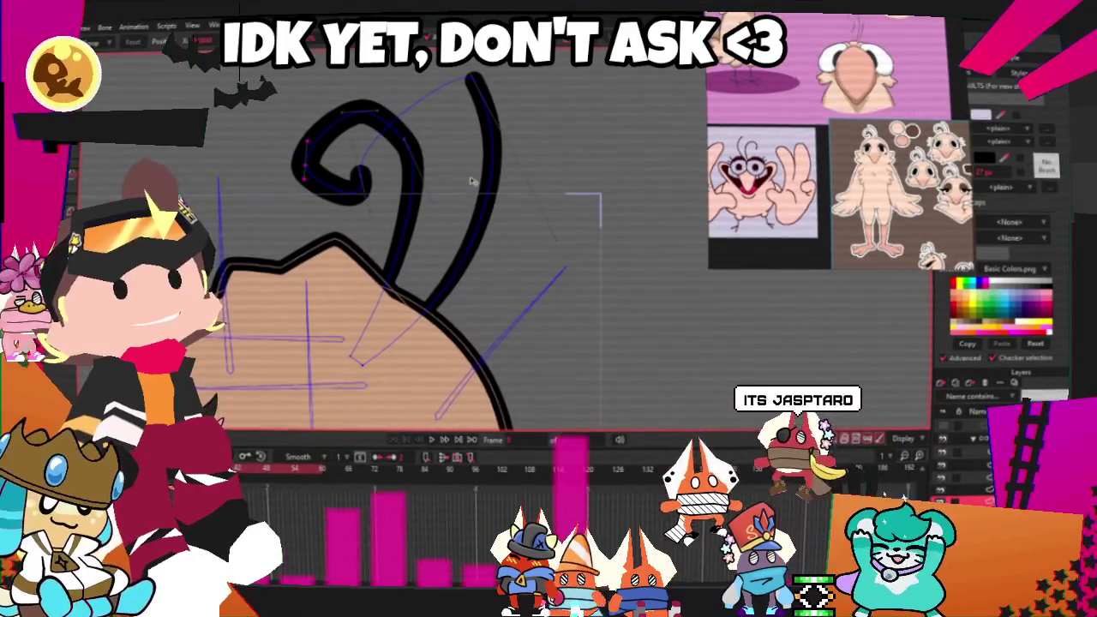
{"action": "left_click", "coordinate": [481, 84]}
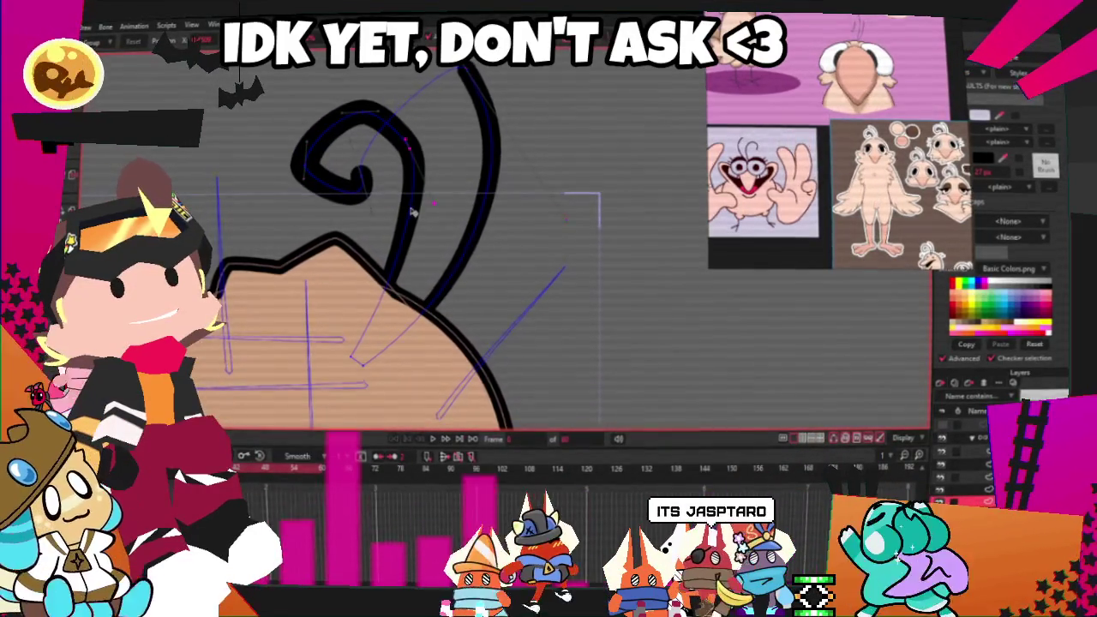
{"action": "left_click", "coordinate": [467, 70]}
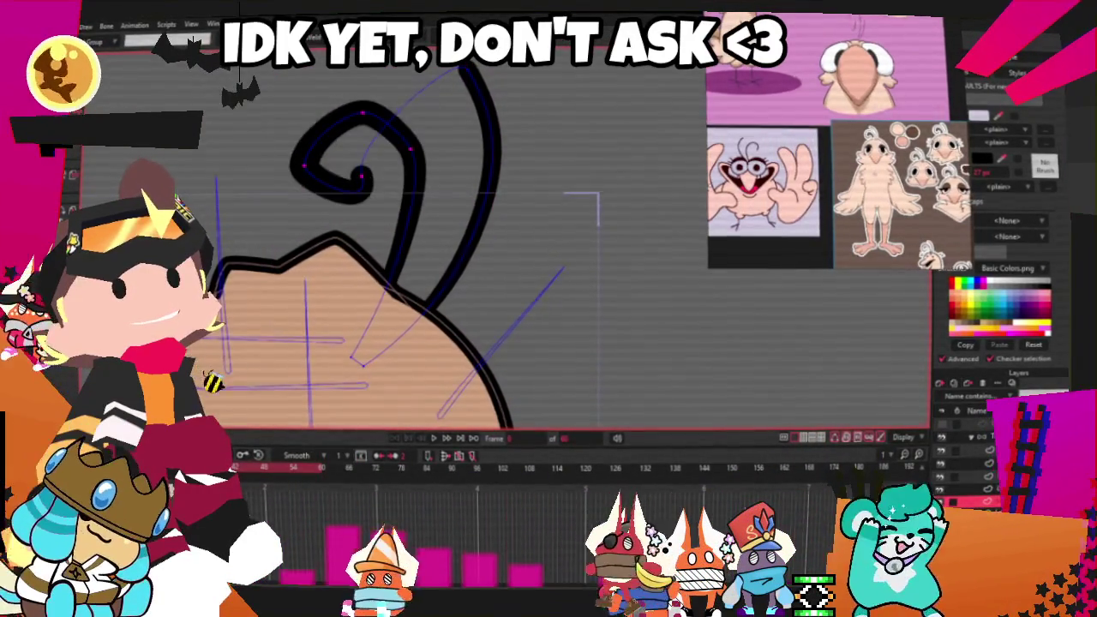
{"action": "scroll", "coordinate": [400, 190], "scroll_direction": "down", "scroll_amount": 3}
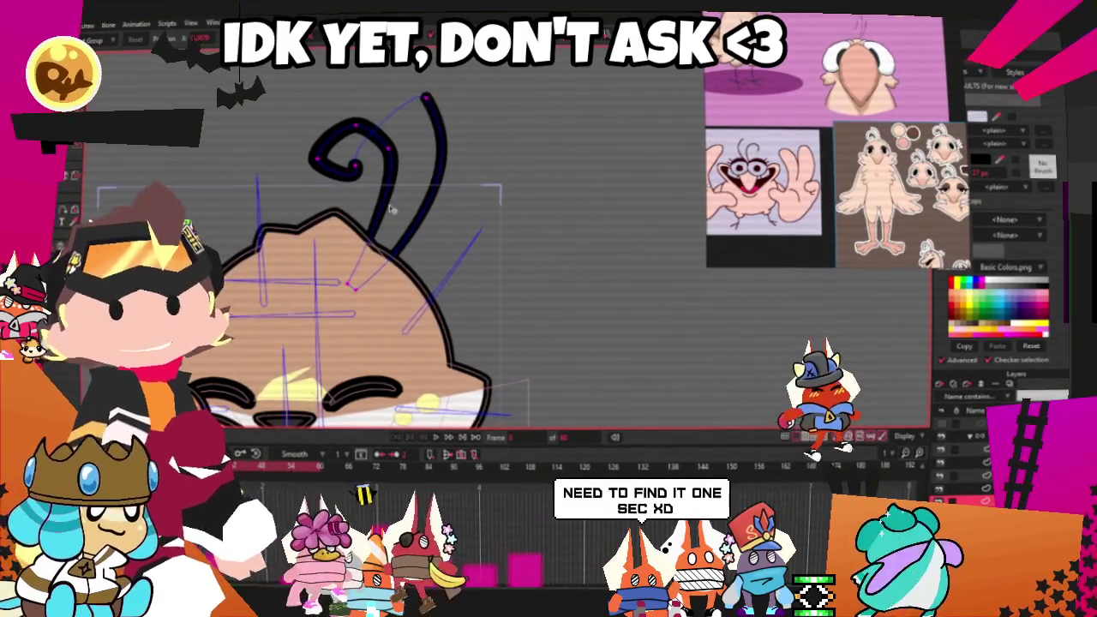
{"action": "scroll", "coordinate": [390, 210], "scroll_direction": "up", "scroll_amount": 2}
{"action": "scroll", "coordinate": [390, 210], "scroll_direction": "up", "scroll_amount": 2}
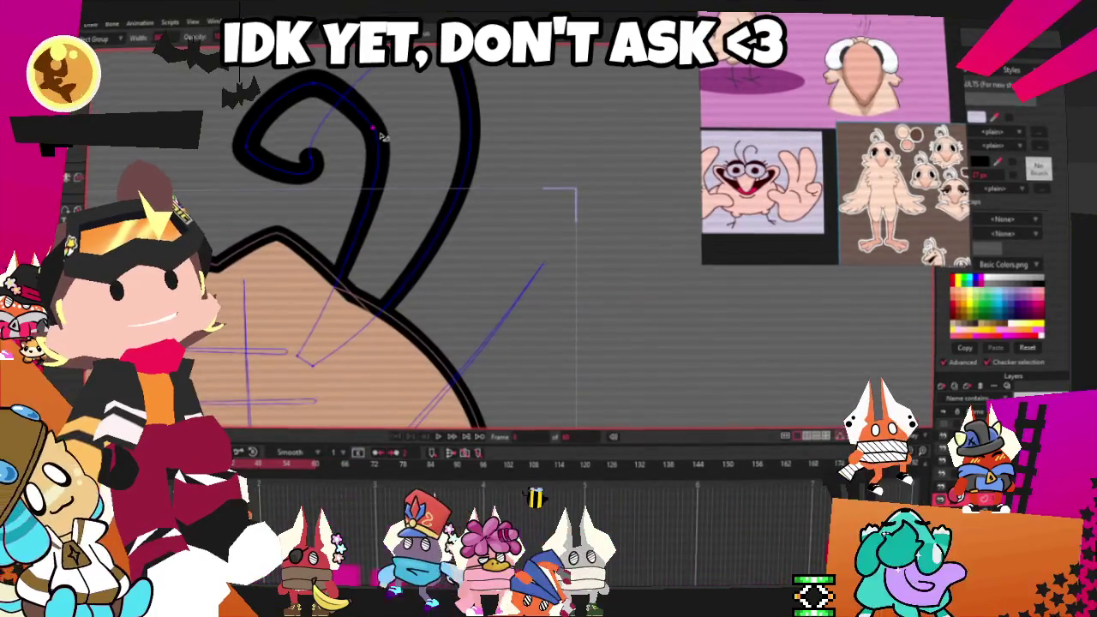
{"action": "scroll", "coordinate": [402, 197], "scroll_direction": "down", "scroll_amount": 4}
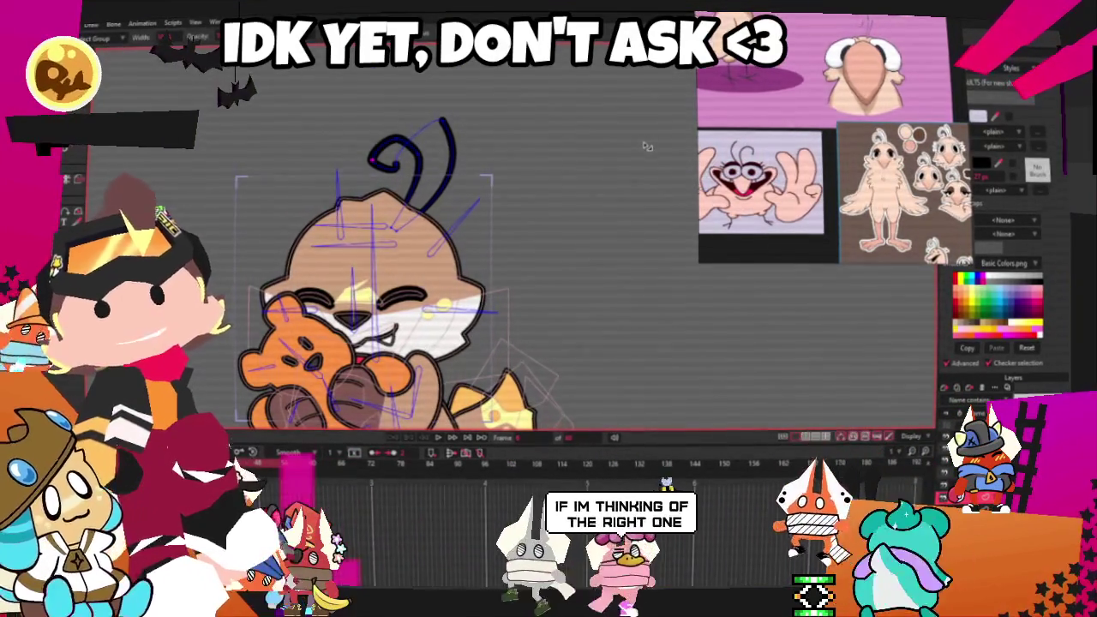
Zoom in on the face and drag the dark nose-and-mouth outline into a new shape
{"action": "scroll", "coordinate": [590, 146], "scroll_direction": "down", "scroll_amount": 1}
{"action": "scroll", "coordinate": [360, 188], "scroll_direction": "up", "scroll_amount": 2}
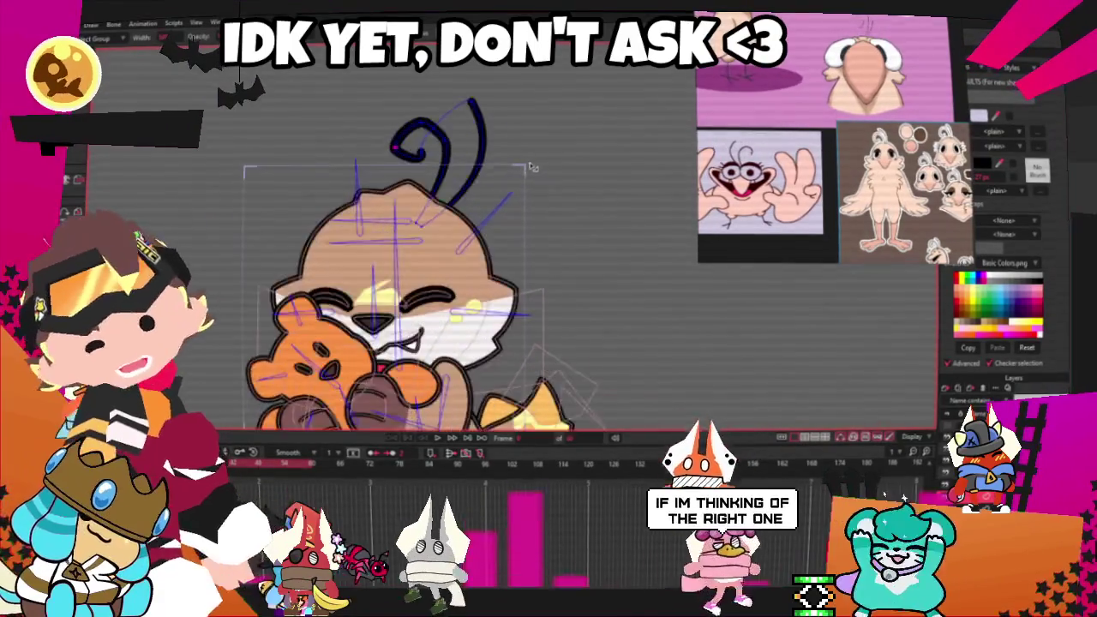
{"action": "scroll", "coordinate": [385, 202], "scroll_direction": "up", "scroll_amount": 2}
{"action": "scroll", "coordinate": [390, 204], "scroll_direction": "down", "scroll_amount": 2}
{"action": "scroll", "coordinate": [396, 206], "scroll_direction": "up", "scroll_amount": 3}
{"action": "scroll", "coordinate": [397, 205], "scroll_direction": "down", "scroll_amount": 1}
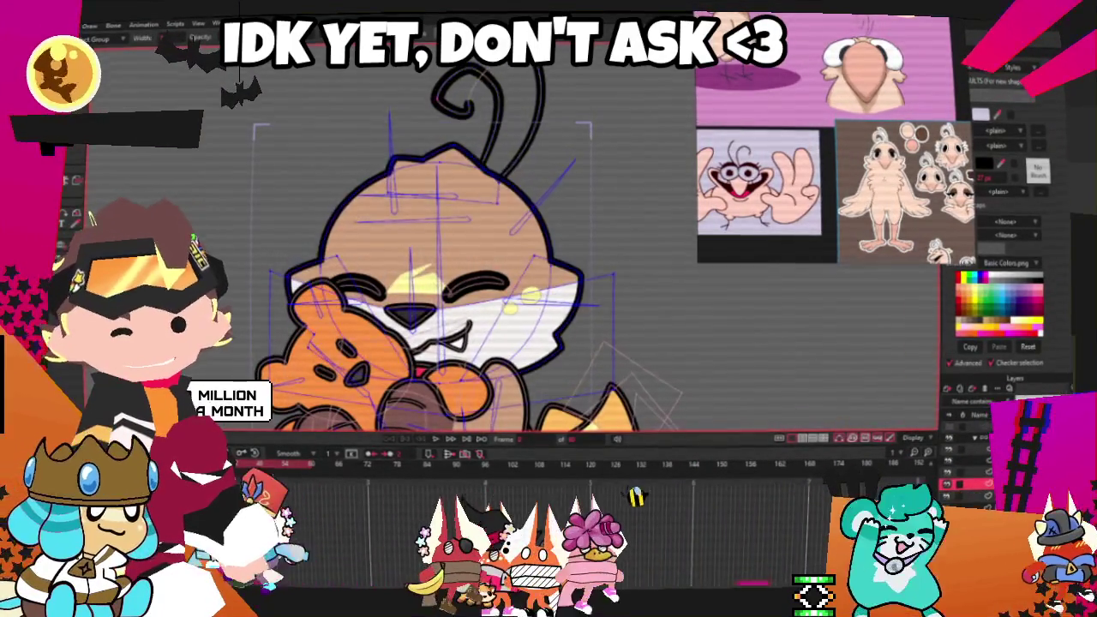
{"action": "scroll", "coordinate": [394, 351], "scroll_direction": "up", "scroll_amount": 2}
{"action": "scroll", "coordinate": [395, 351], "scroll_direction": "up", "scroll_amount": 2}
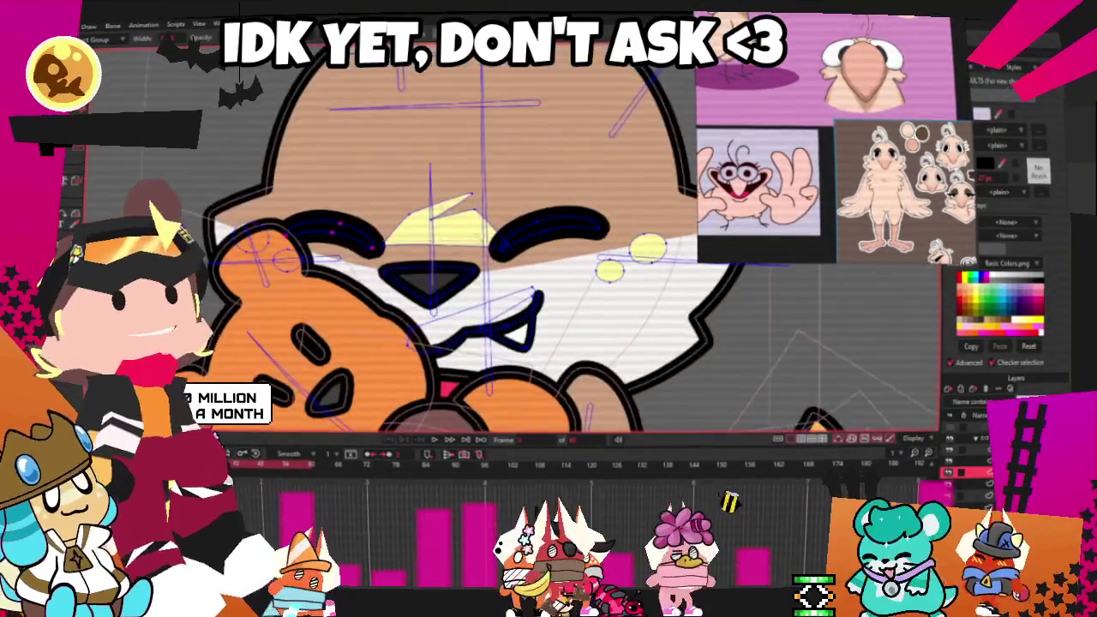
{"action": "scroll", "coordinate": [491, 255], "scroll_direction": "up", "scroll_amount": 1}
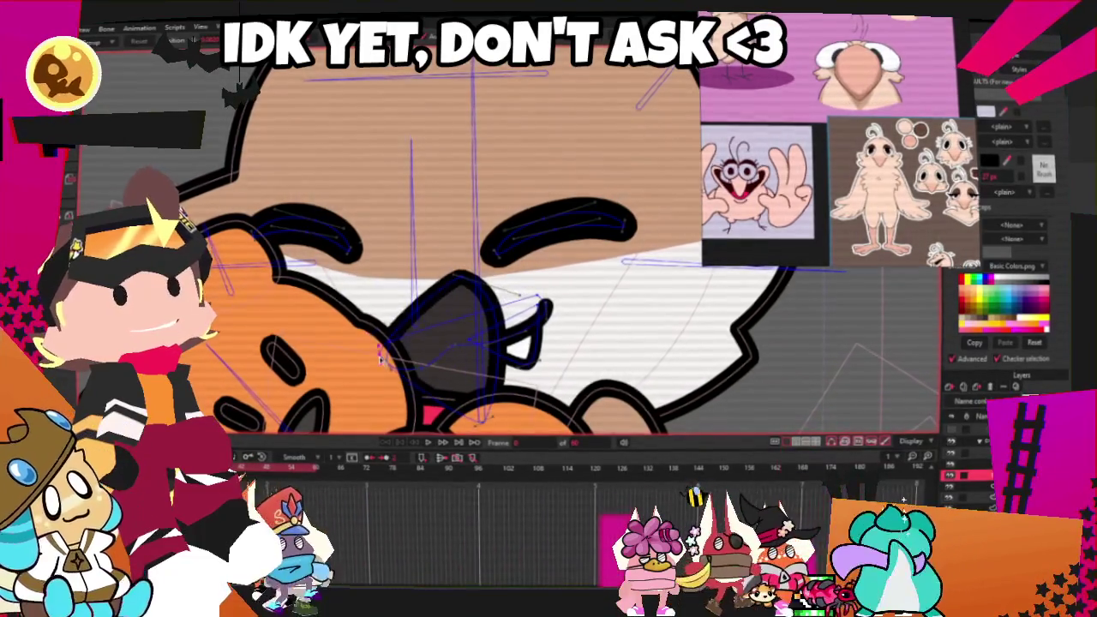
{"action": "left_click_drag", "start_coordinate": [561, 330], "coordinate": [390, 357]}
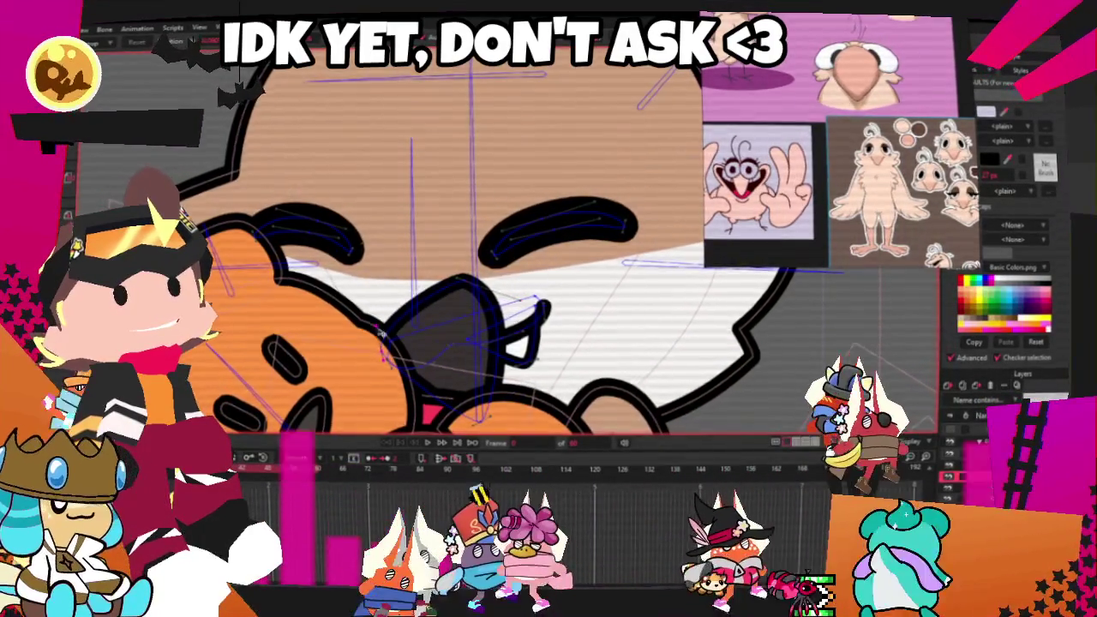
{"action": "scroll", "coordinate": [390, 356], "scroll_direction": "up", "scroll_amount": 2}
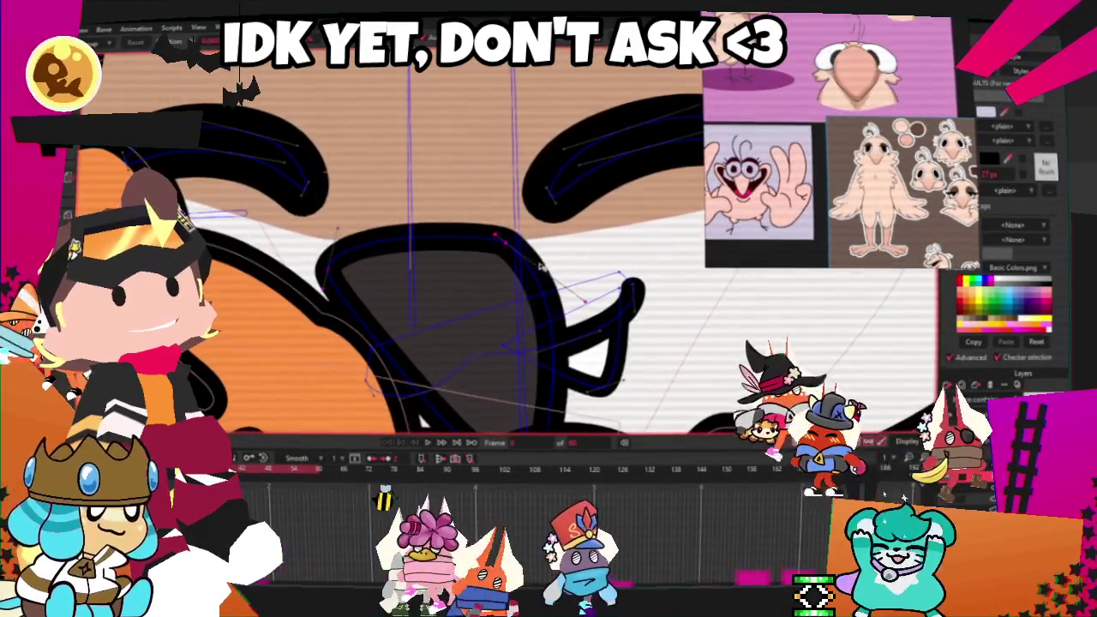
{"action": "scroll", "coordinate": [557, 262], "scroll_direction": "down", "scroll_amount": 2}
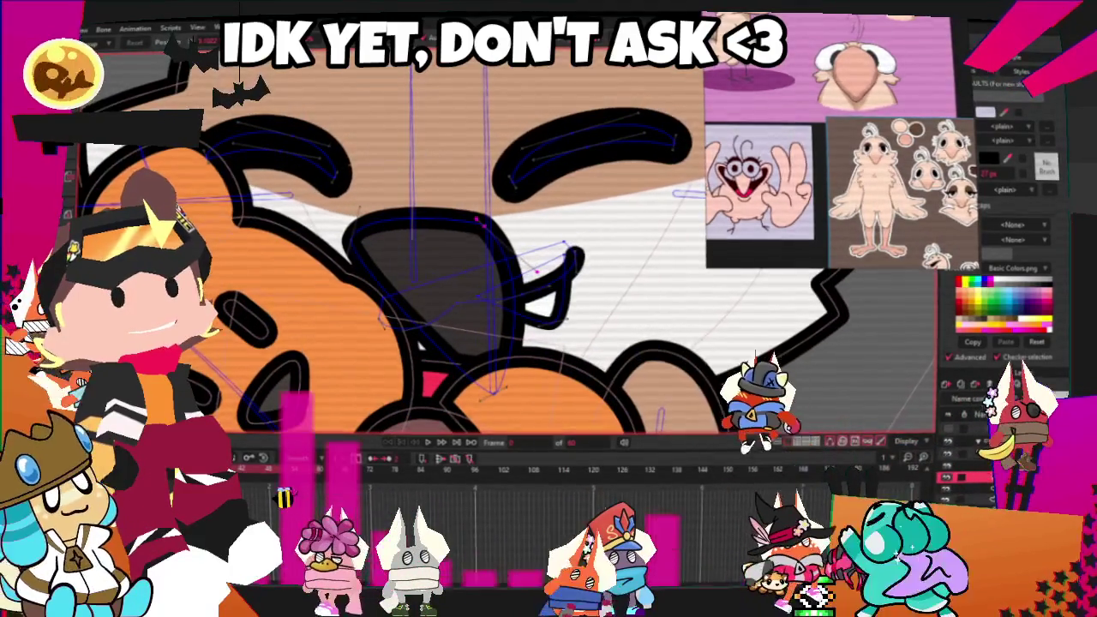
{"action": "scroll", "coordinate": [449, 258], "scroll_direction": "down", "scroll_amount": 2}
{"action": "scroll", "coordinate": [386, 188], "scroll_direction": "down", "scroll_amount": 1}
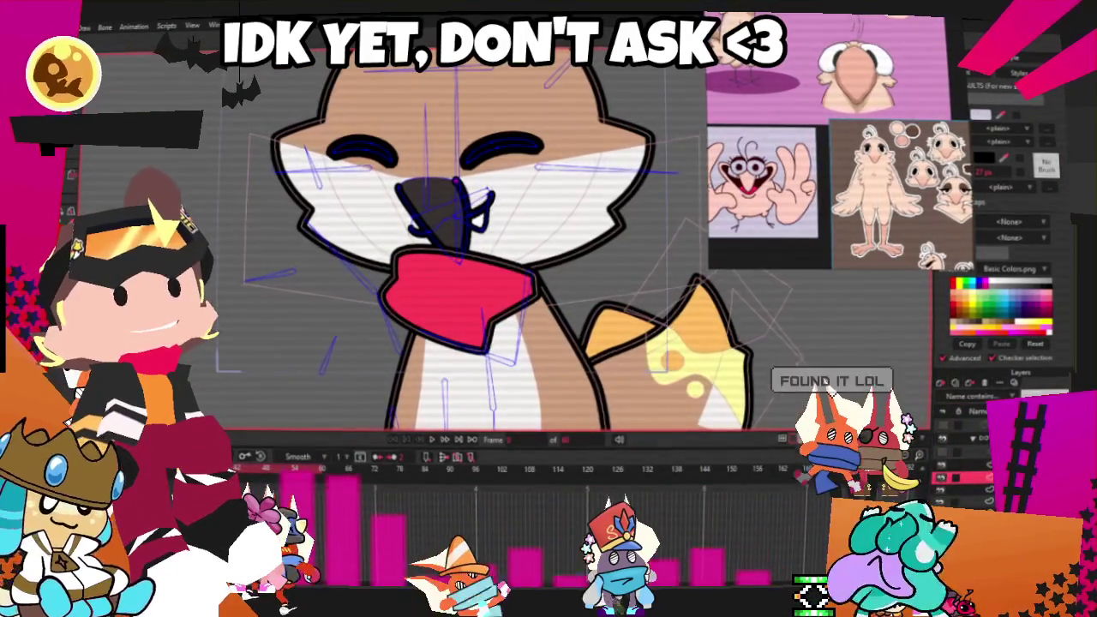
Bend the nose curve's tip up and to the right, previewing the neighbouring frame
{"action": "scroll", "coordinate": [473, 281], "scroll_direction": "up", "scroll_amount": 3}
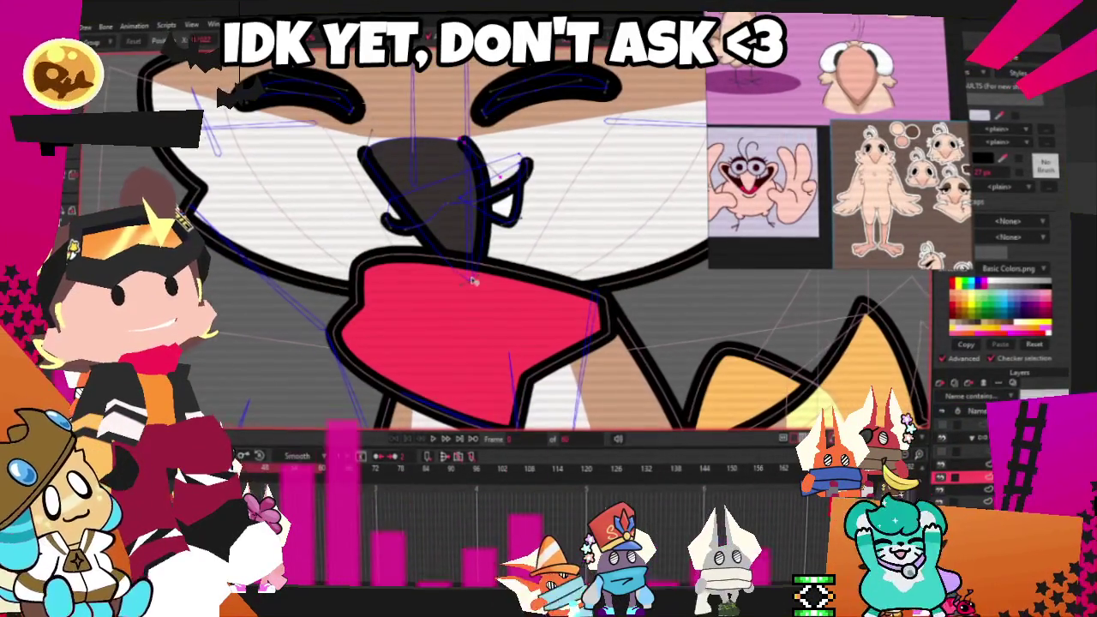
{"action": "scroll", "coordinate": [857, 146], "scroll_direction": "down", "scroll_amount": 2}
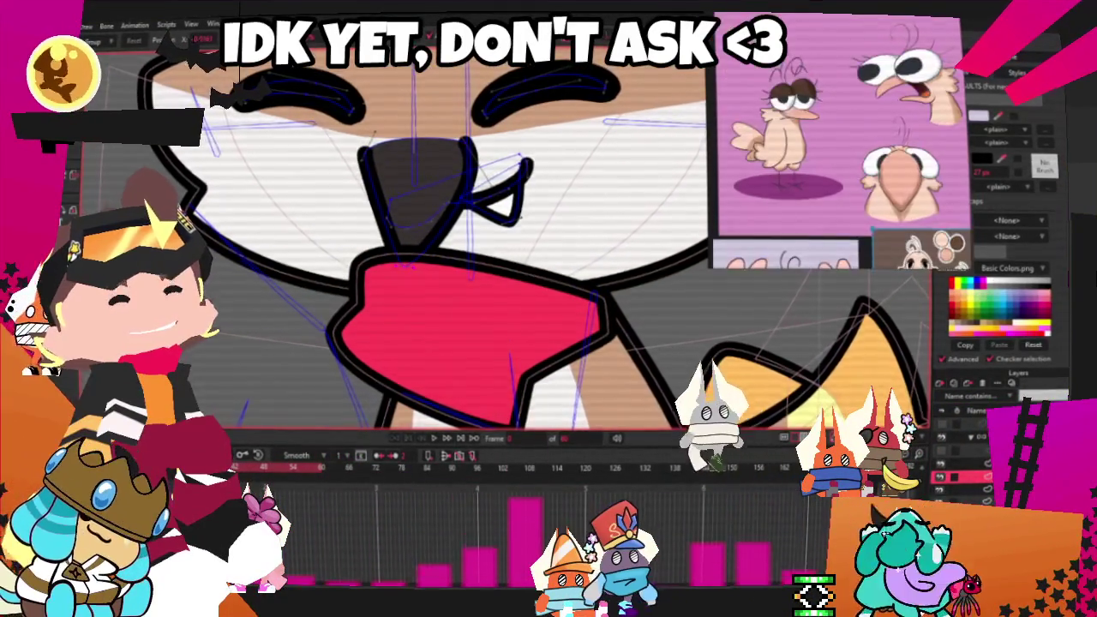
{"action": "scroll", "coordinate": [212, 279], "scroll_direction": "up", "scroll_amount": 2}
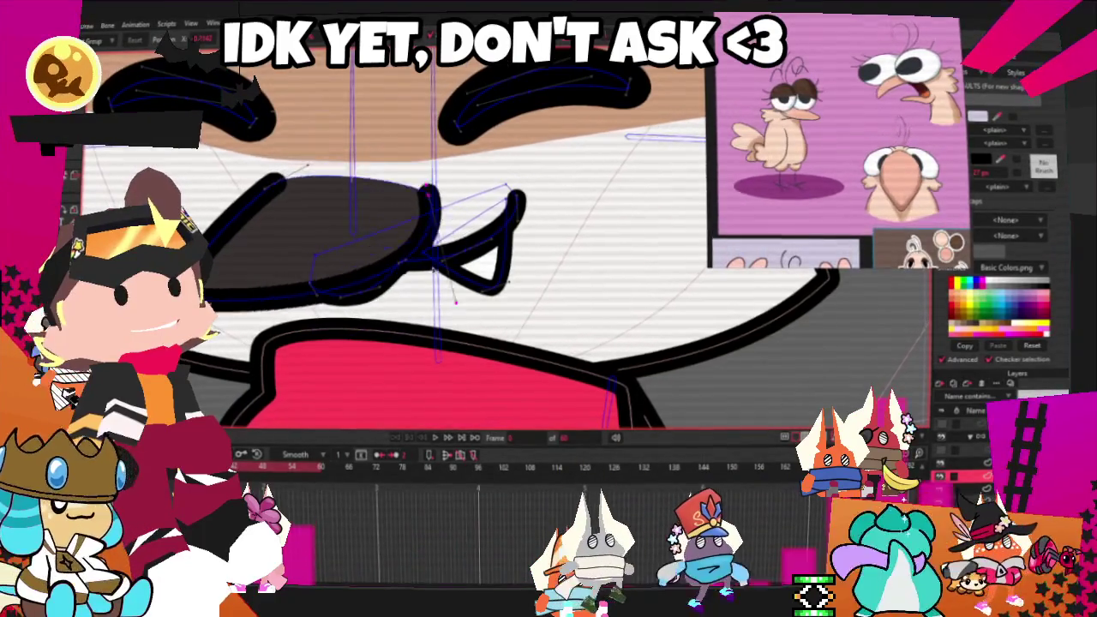
{"action": "left_click_drag", "start_coordinate": [447, 225], "coordinate": [446, 221]}
{"action": "left_click_drag", "start_coordinate": [402, 277], "coordinate": [414, 280]}
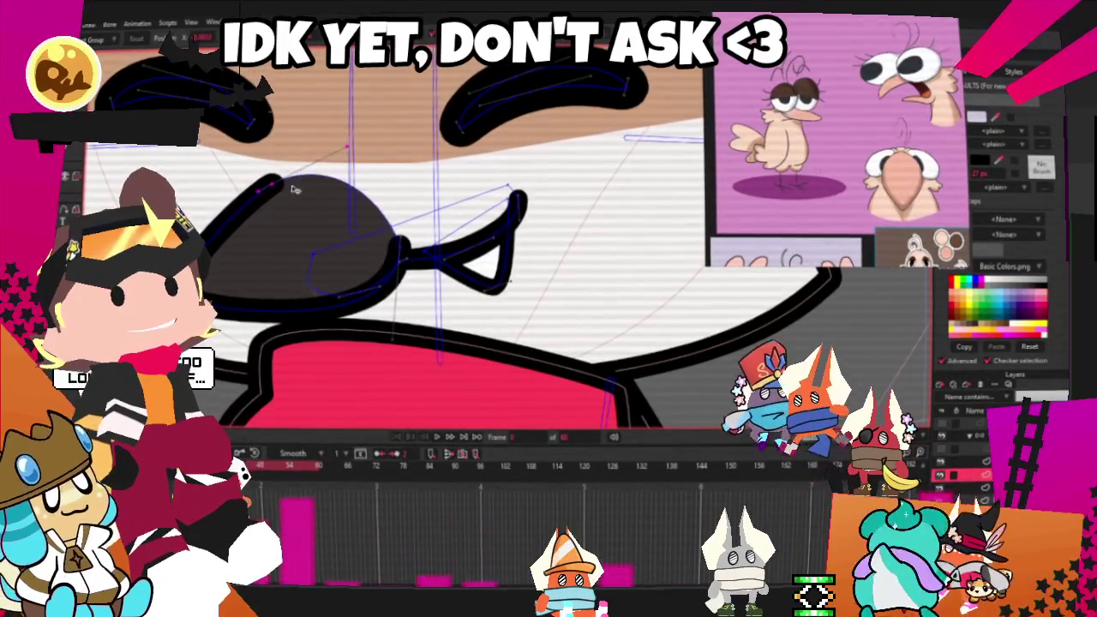
{"action": "scroll", "coordinate": [381, 249], "scroll_direction": "down", "scroll_amount": 3}
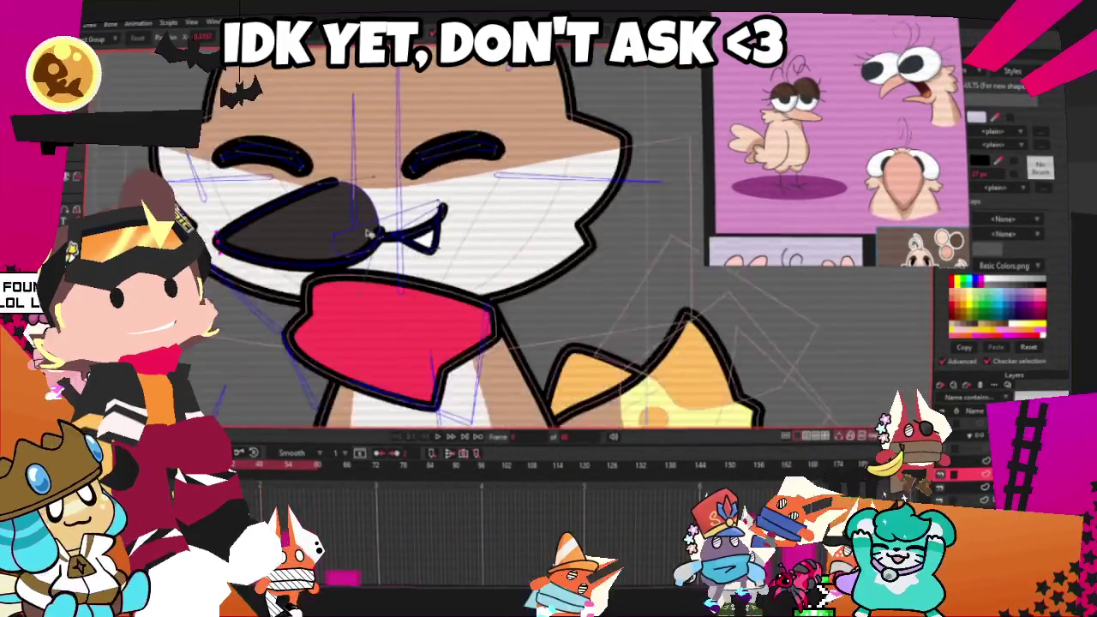
{"action": "scroll", "coordinate": [381, 249], "scroll_direction": "up", "scroll_amount": 4}
{"action": "scroll", "coordinate": [383, 249], "scroll_direction": "up", "scroll_amount": 2}
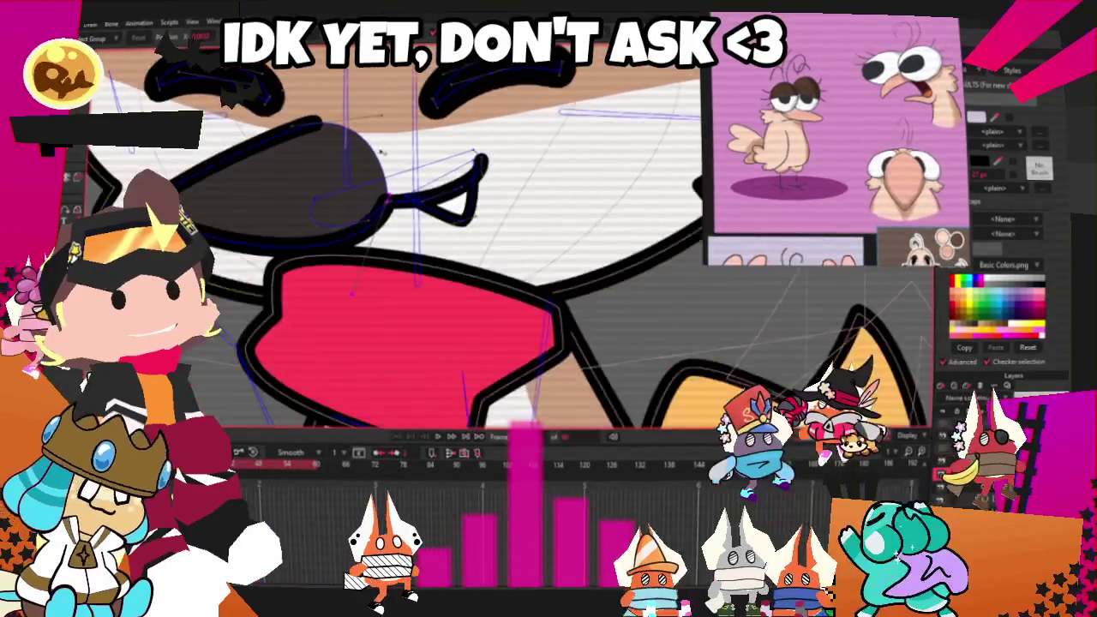
{"action": "scroll", "coordinate": [350, 220], "scroll_direction": "down", "scroll_amount": 3}
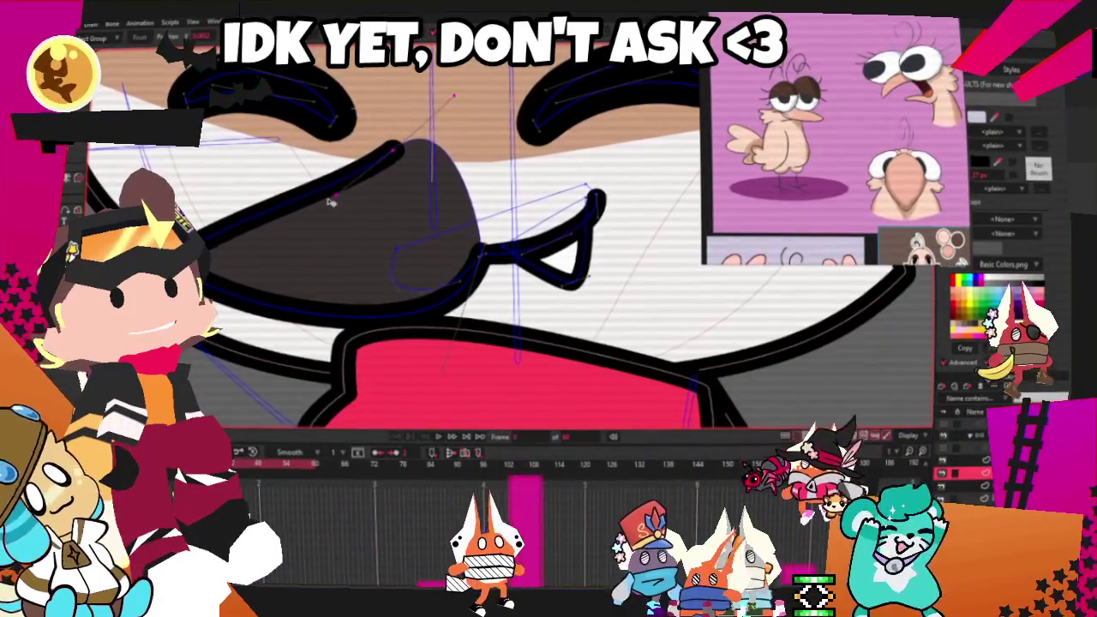
{"action": "key", "text": "Right"}
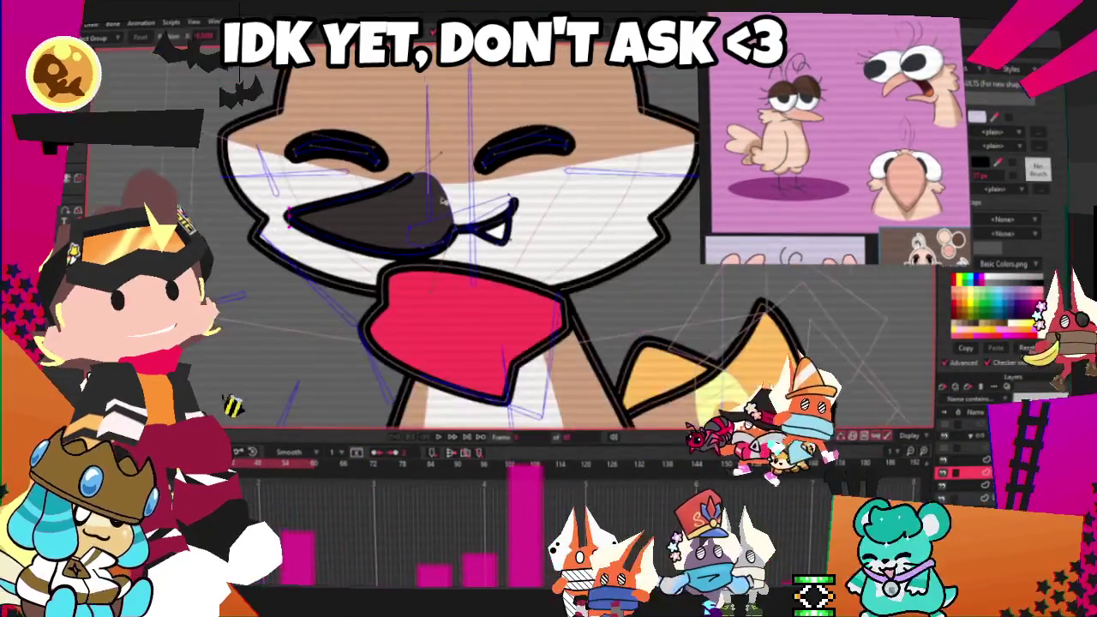
{"action": "key", "text": "Left"}
Select the nose fill and step through later frames to compare the pose
{"action": "left_click", "coordinate": [423, 315]}
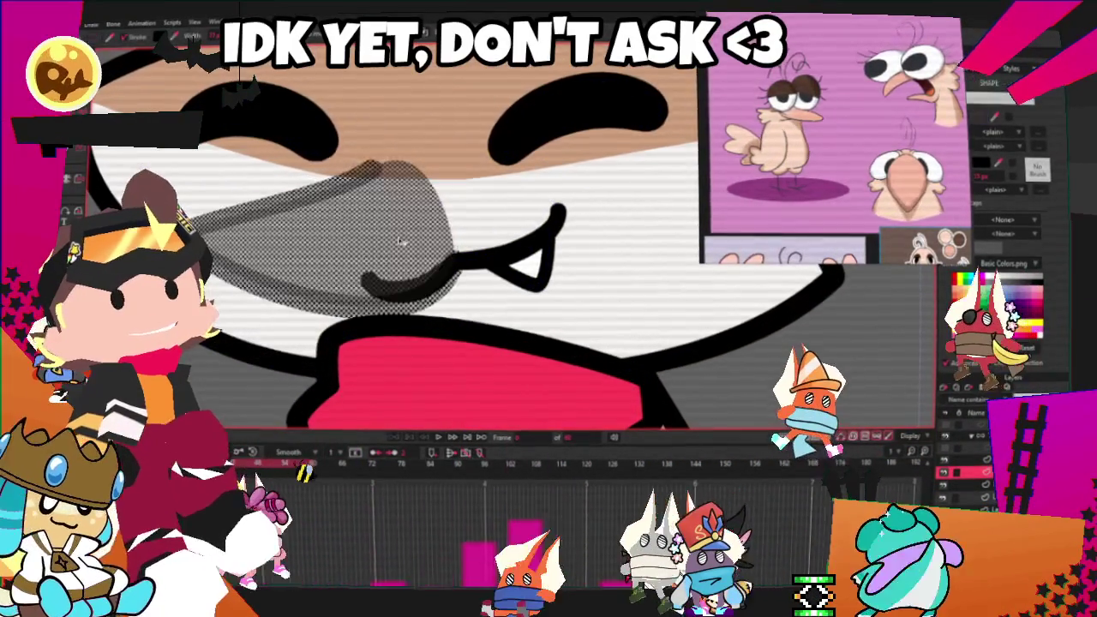
{"action": "scroll", "coordinate": [831, 137], "scroll_direction": "up", "scroll_amount": 3}
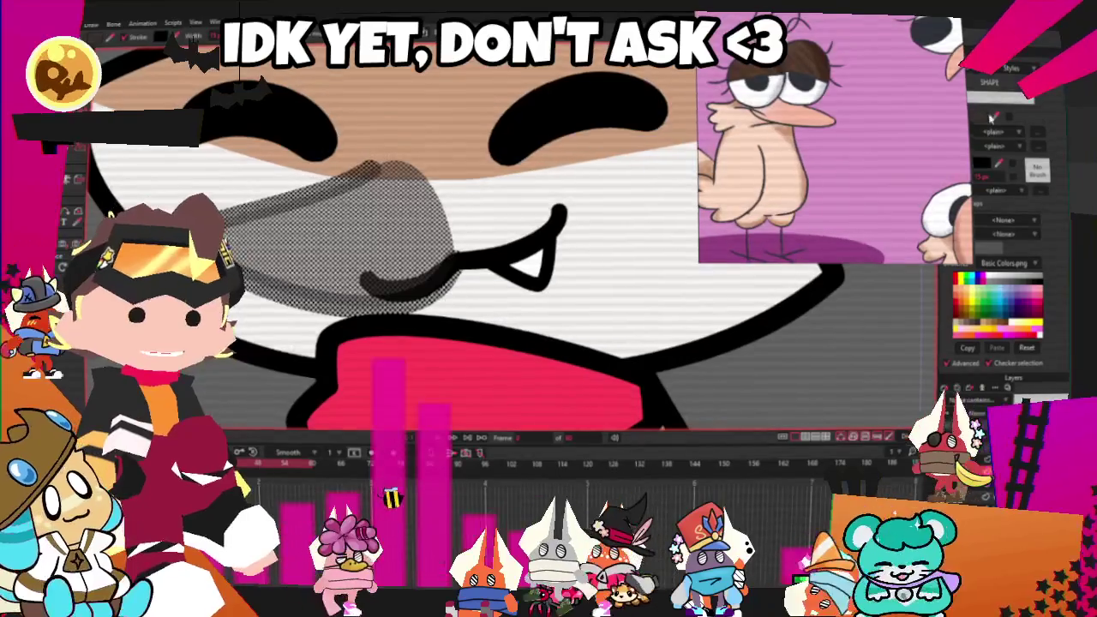
{"action": "key", "text": "Right"}
{"action": "scroll", "coordinate": [572, 175], "scroll_direction": "down", "scroll_amount": 3}
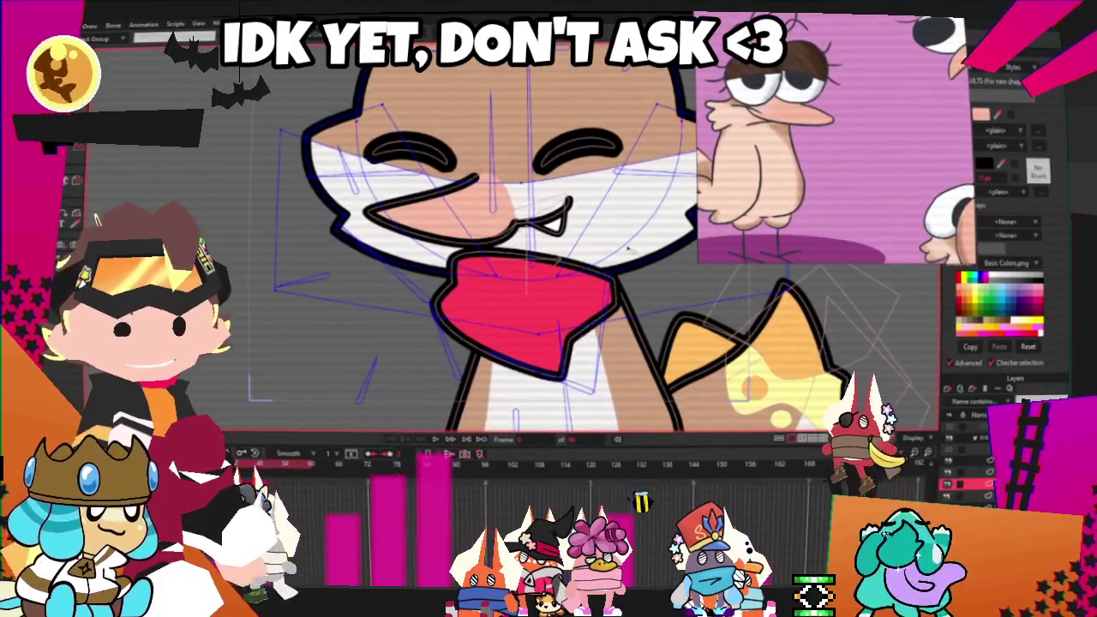
{"action": "key", "text": "Right"}
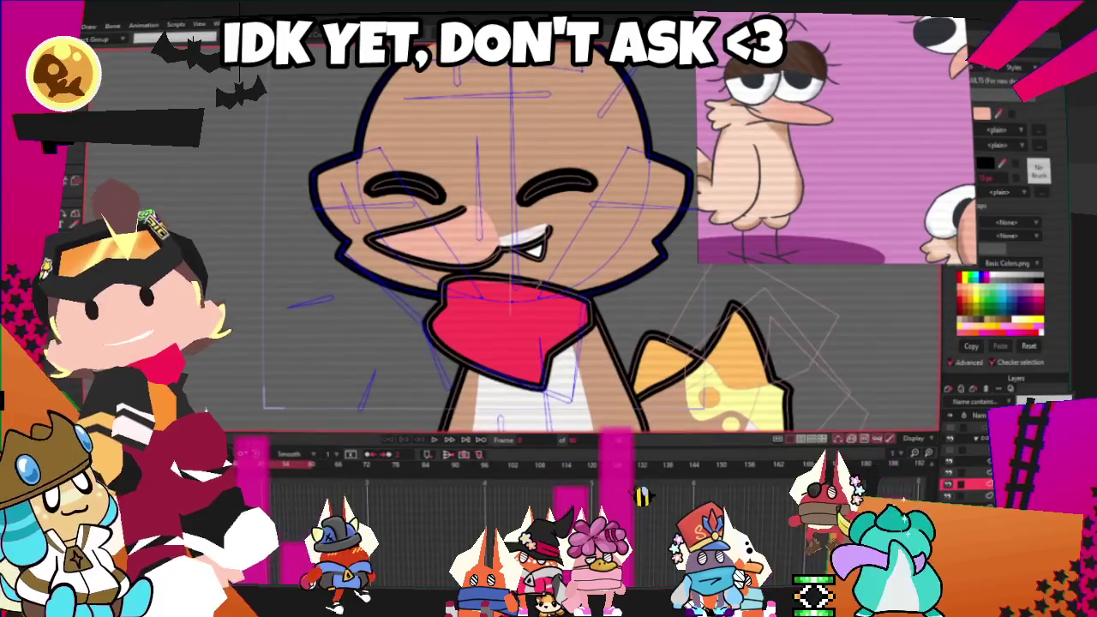
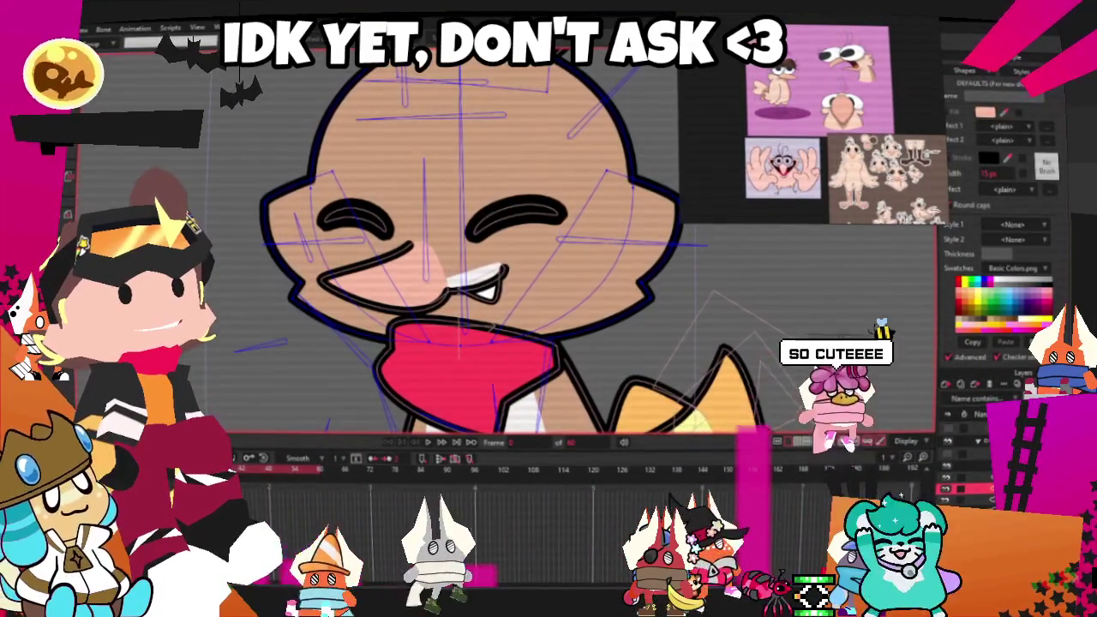
Hide the face guide lines, then select the face fill and the tooth highlight shape and clear the selection
{"action": "key", "text": "Escape"}
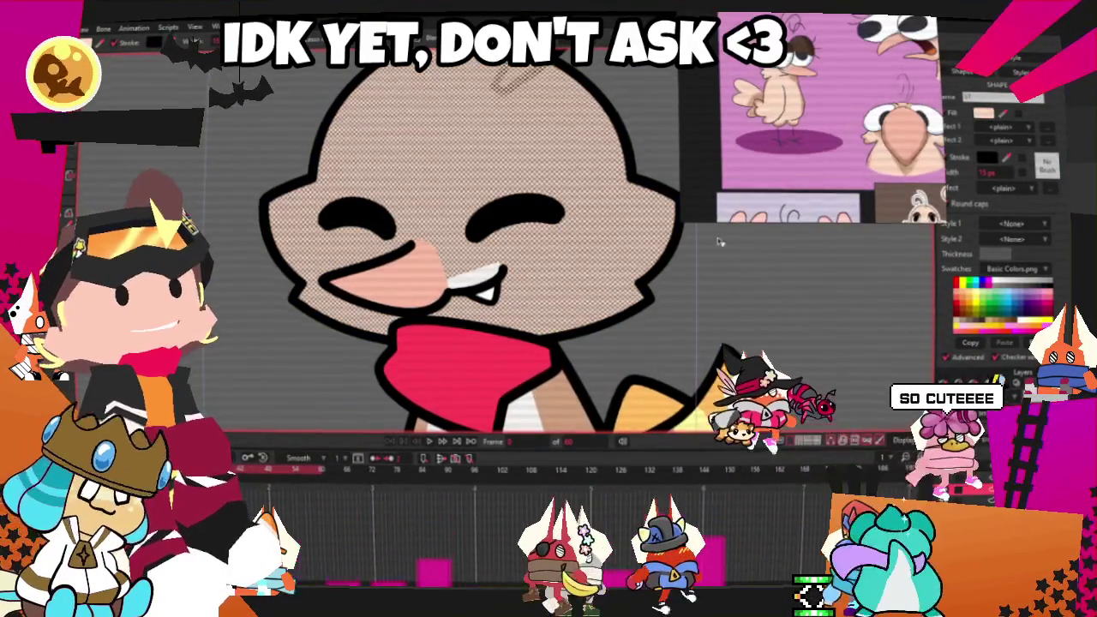
{"action": "left_click", "coordinate": [494, 279]}
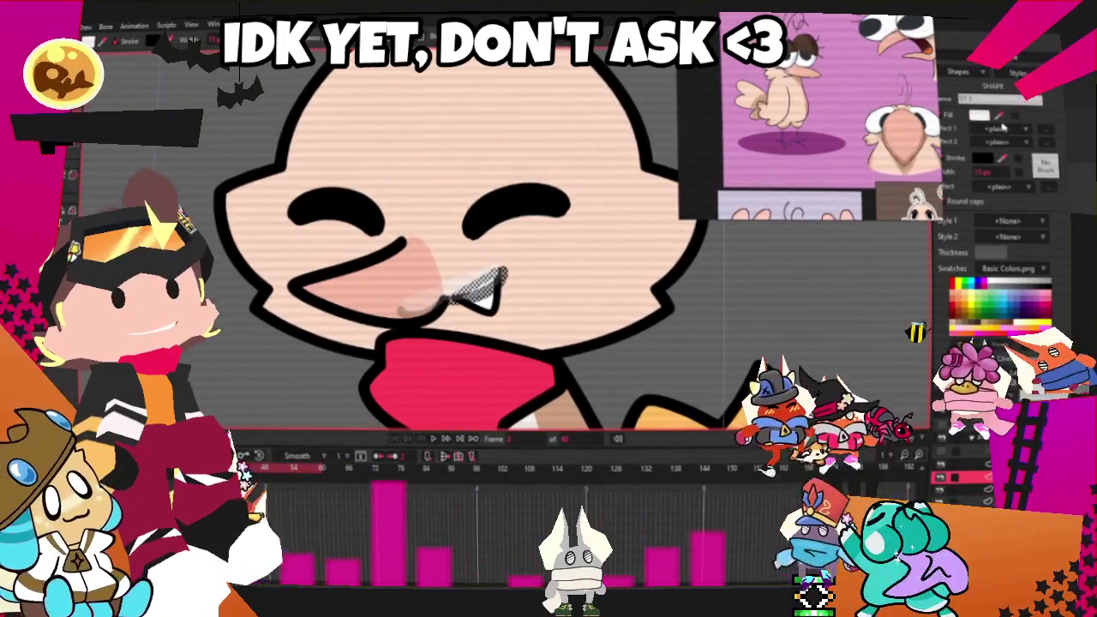
{"action": "scroll", "coordinate": [540, 322], "scroll_direction": "up", "scroll_amount": 3}
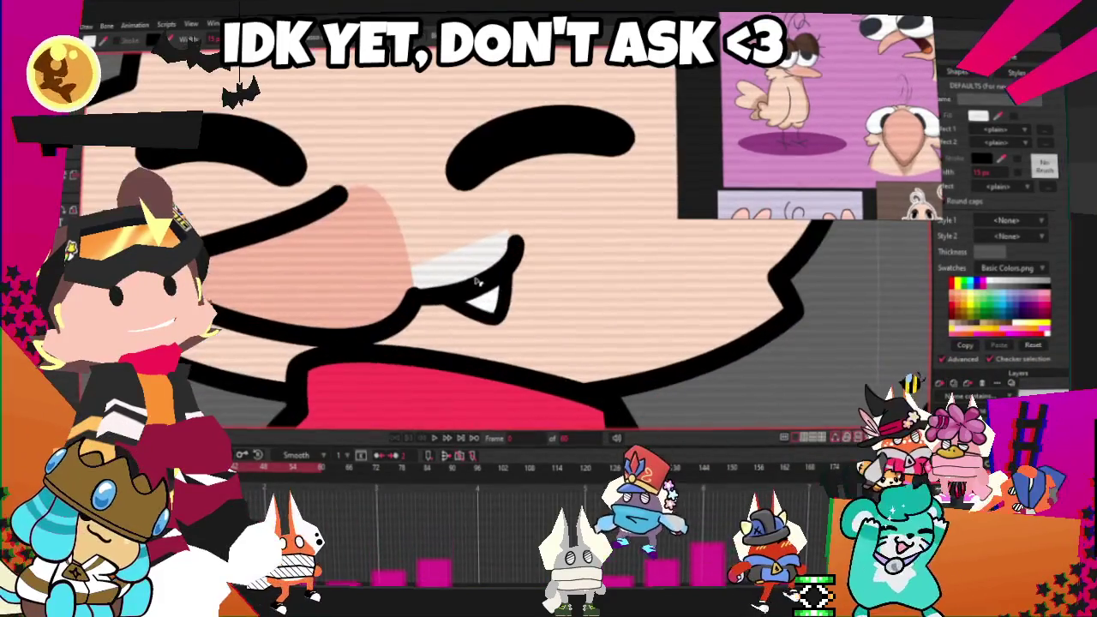
{"action": "left_click", "coordinate": [474, 248]}
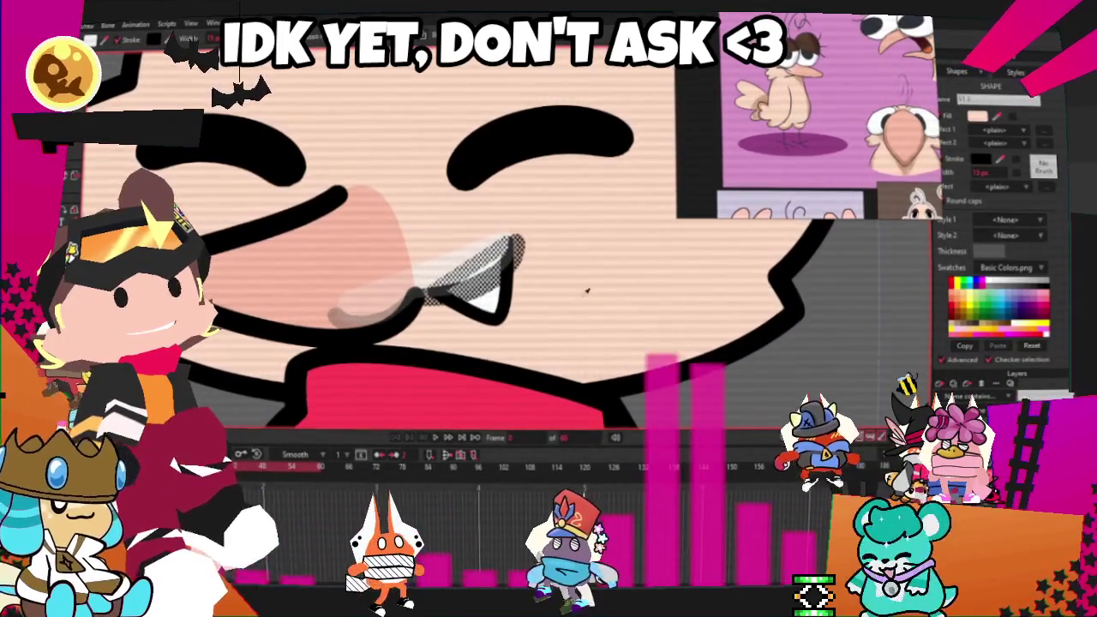
{"action": "left_click", "coordinate": [580, 289]}
Pull the mouth's right corner up and to the right with Transform Points
{"action": "key", "text": "t"}
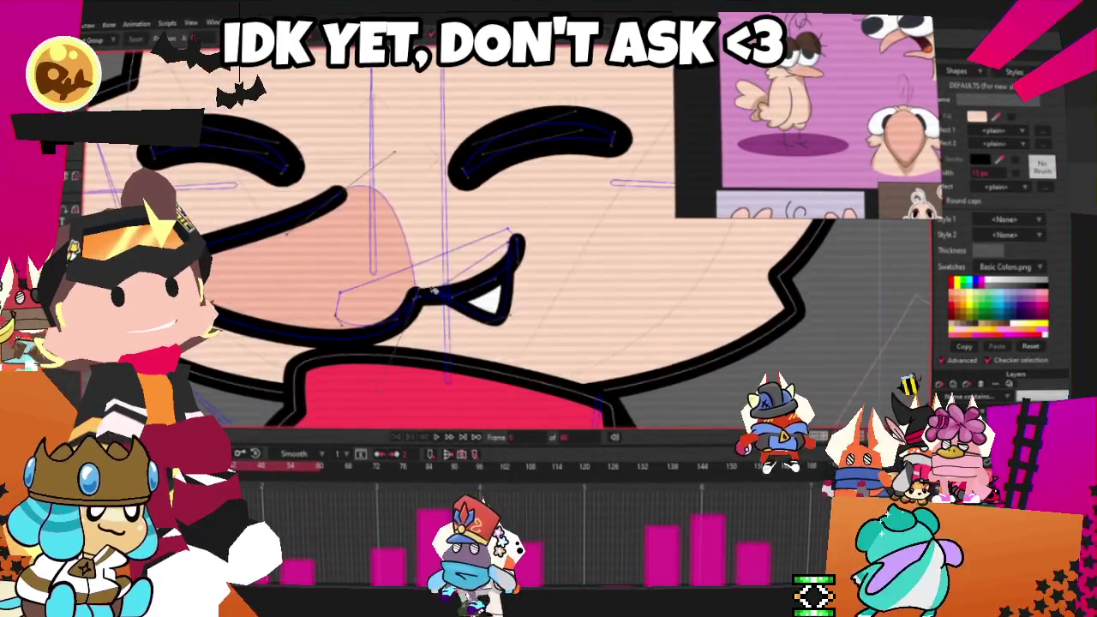
{"action": "scroll", "coordinate": [529, 318], "scroll_direction": "up", "scroll_amount": 2}
{"action": "mouse_move", "coordinate": [530, 317]}
{"action": "left_mouse_down"}
{"action": "mouse_move", "coordinate": [613, 228]}
{"action": "mouse_move", "coordinate": [581, 231]}
{"action": "left_mouse_up"}
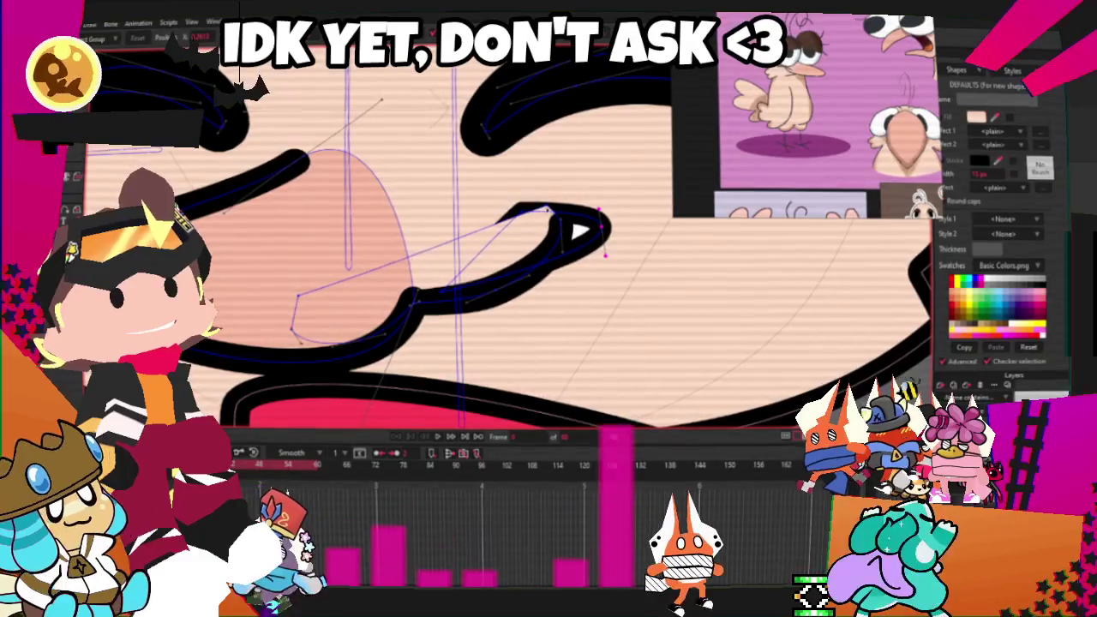
{"action": "key", "text": "b"}
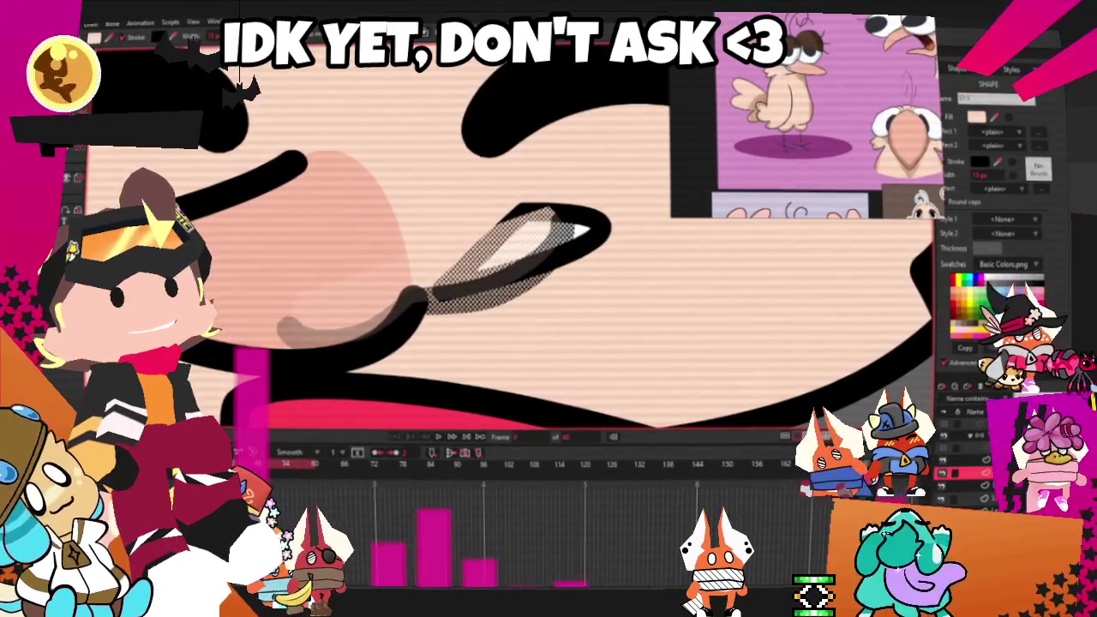
{"action": "scroll", "coordinate": [397, 189], "scroll_direction": "down", "scroll_amount": 2}
{"action": "scroll", "coordinate": [397, 190], "scroll_direction": "down", "scroll_amount": 1}
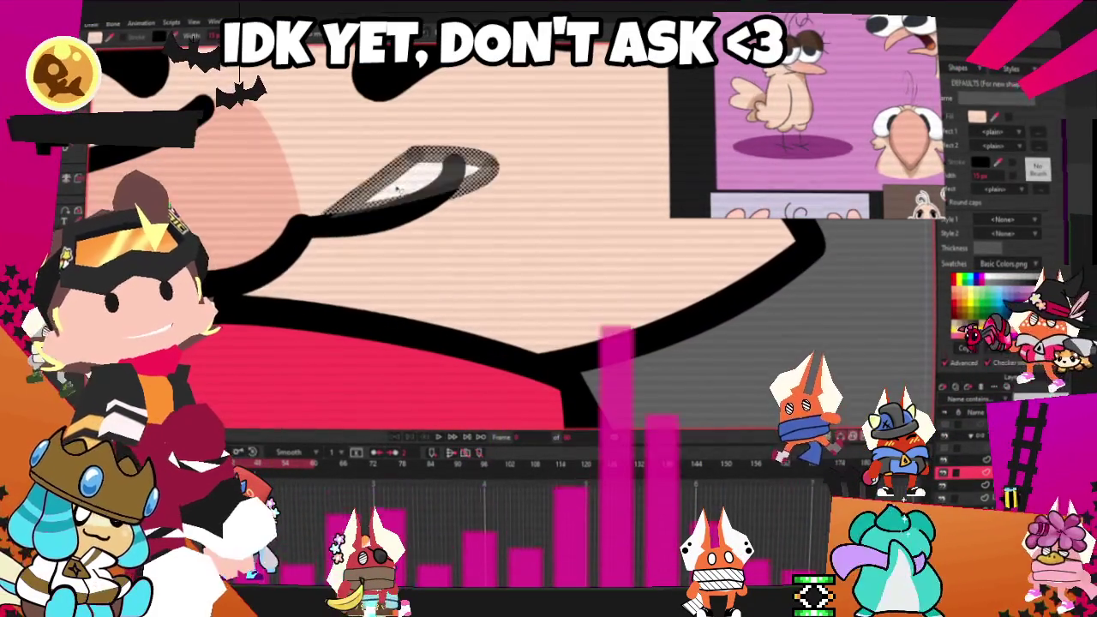
Select the mouth shape and its stroke for transforming
{"action": "left_click", "coordinate": [397, 189]}
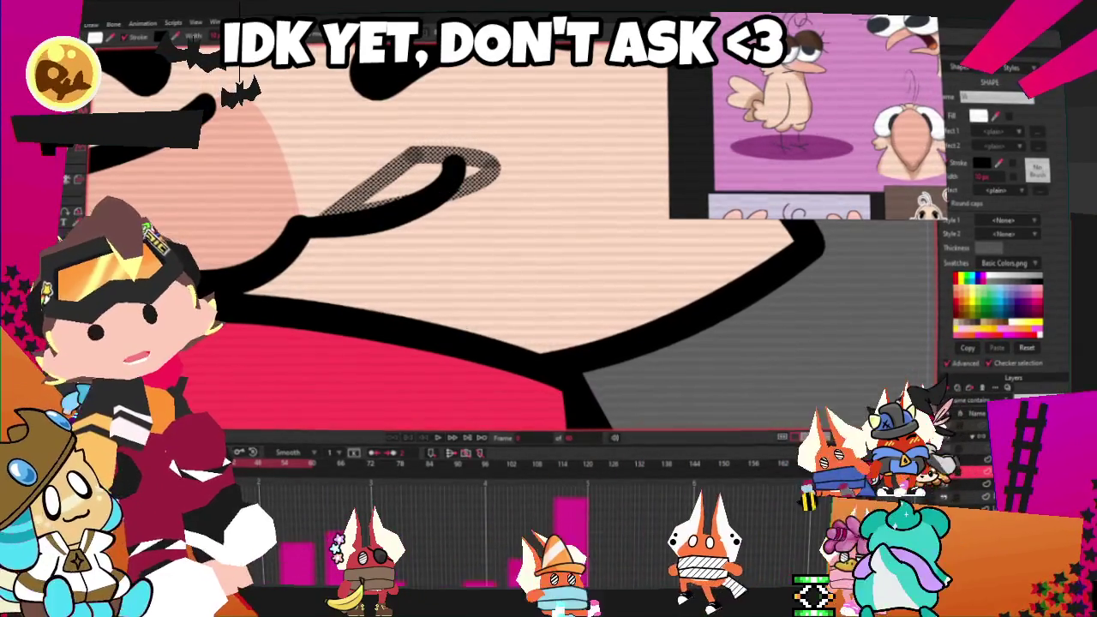
{"action": "scroll", "coordinate": [377, 254], "scroll_direction": "up", "scroll_amount": 1}
{"action": "scroll", "coordinate": [377, 255], "scroll_direction": "up", "scroll_amount": 2}
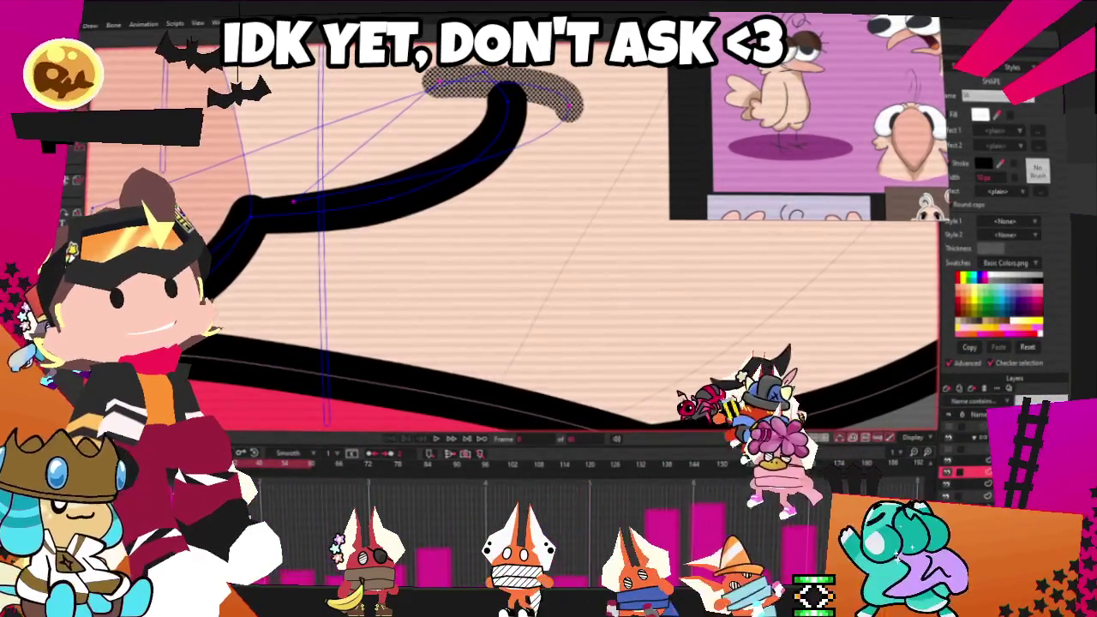
{"action": "left_click", "coordinate": [292, 201]}
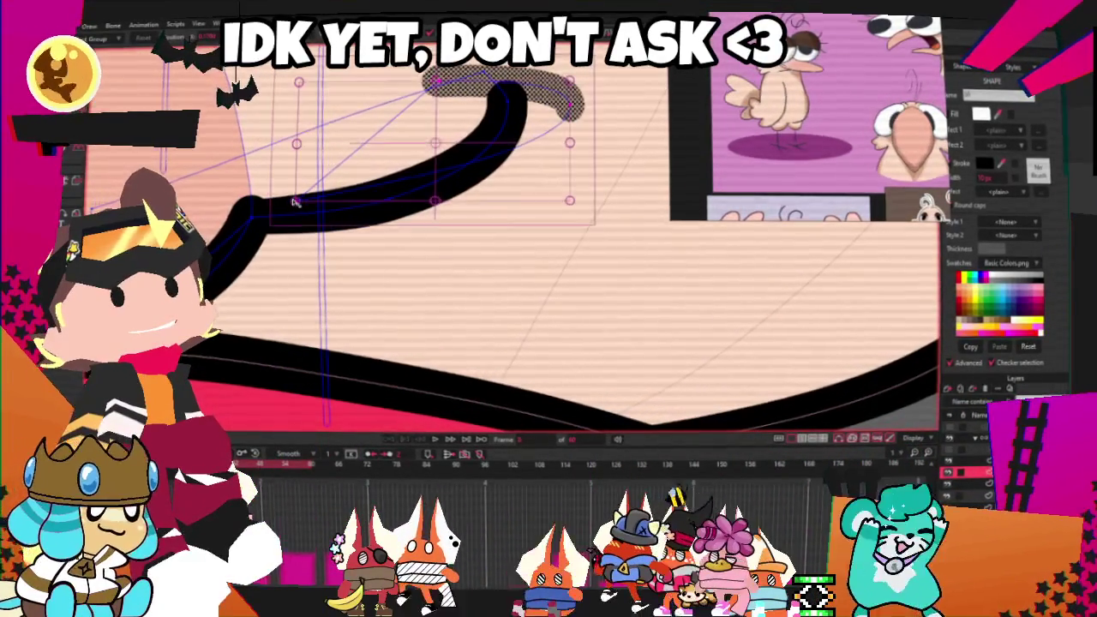
{"action": "scroll", "coordinate": [292, 201], "scroll_direction": "up", "scroll_amount": 2}
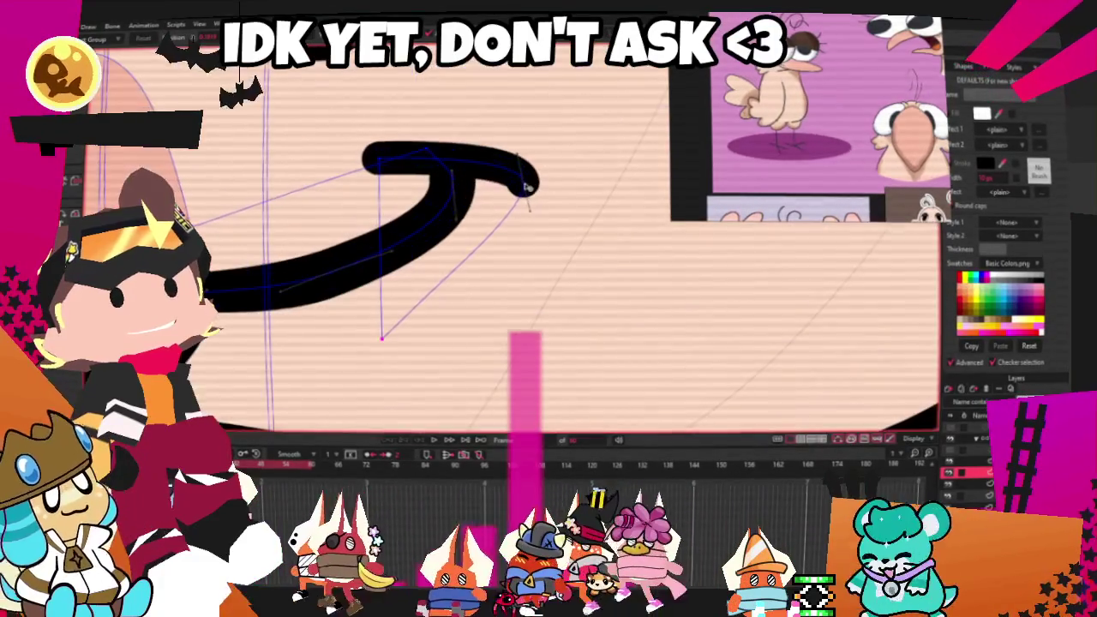
{"action": "scroll", "coordinate": [453, 298], "scroll_direction": "down", "scroll_amount": 4}
{"action": "scroll", "coordinate": [453, 298], "scroll_direction": "up", "scroll_amount": 2}
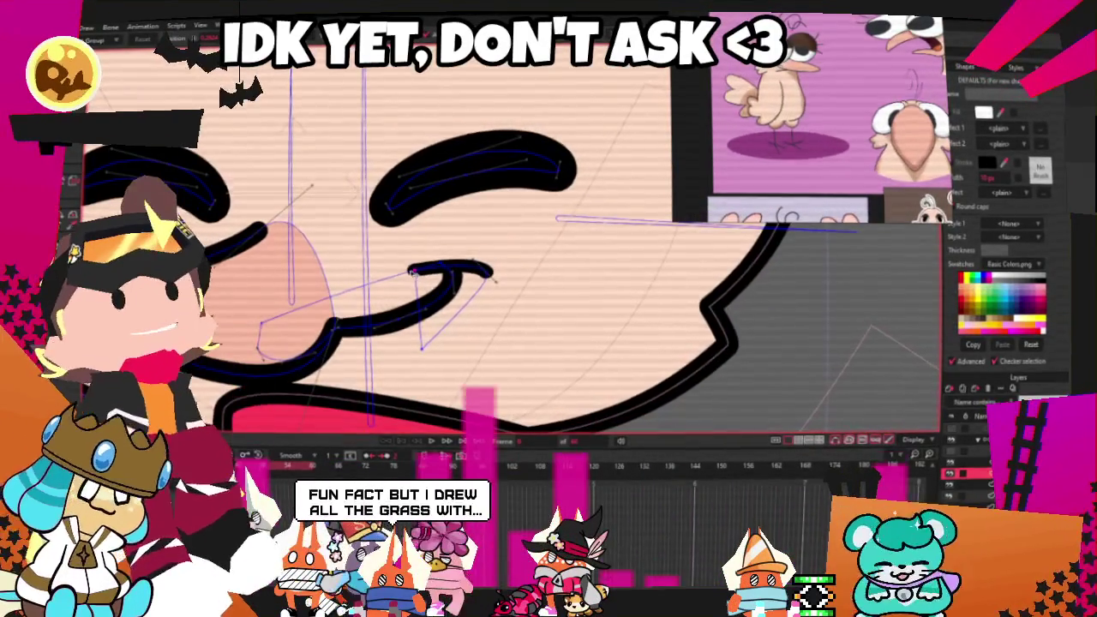
{"action": "scroll", "coordinate": [482, 267], "scroll_direction": "down", "scroll_amount": 4}
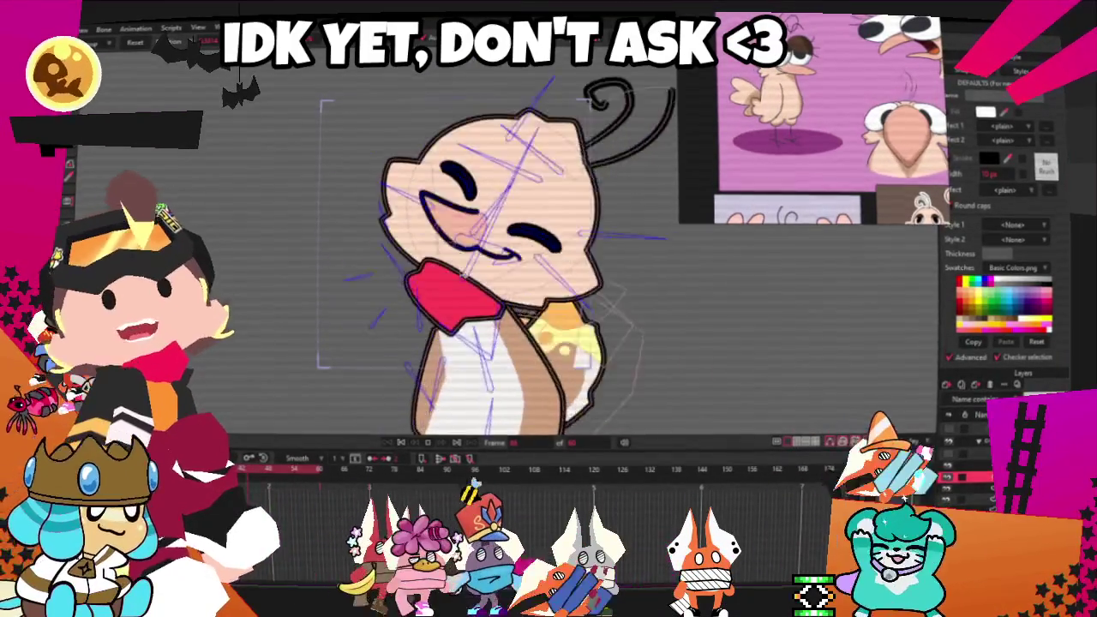
Halt the running preview with Stop so it rewinds to frame 0
{"action": "left_click", "coordinate": [401, 443]}
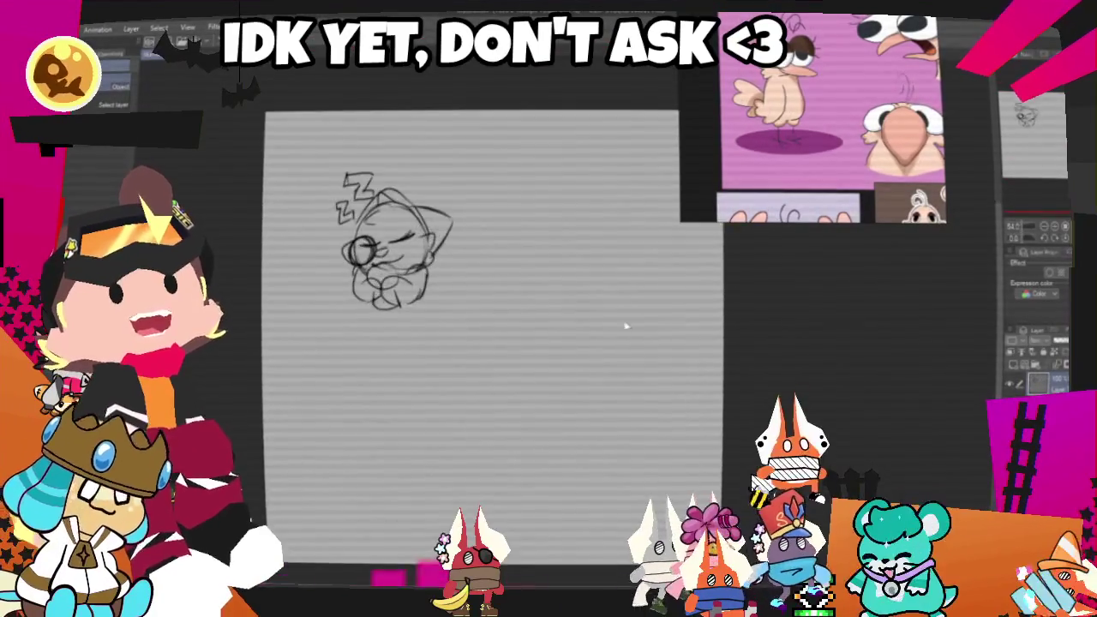
Hide the sleeping-character sketch layer and pick a drawing brush
{"action": "scroll", "coordinate": [597, 323], "scroll_direction": "down", "scroll_amount": 2}
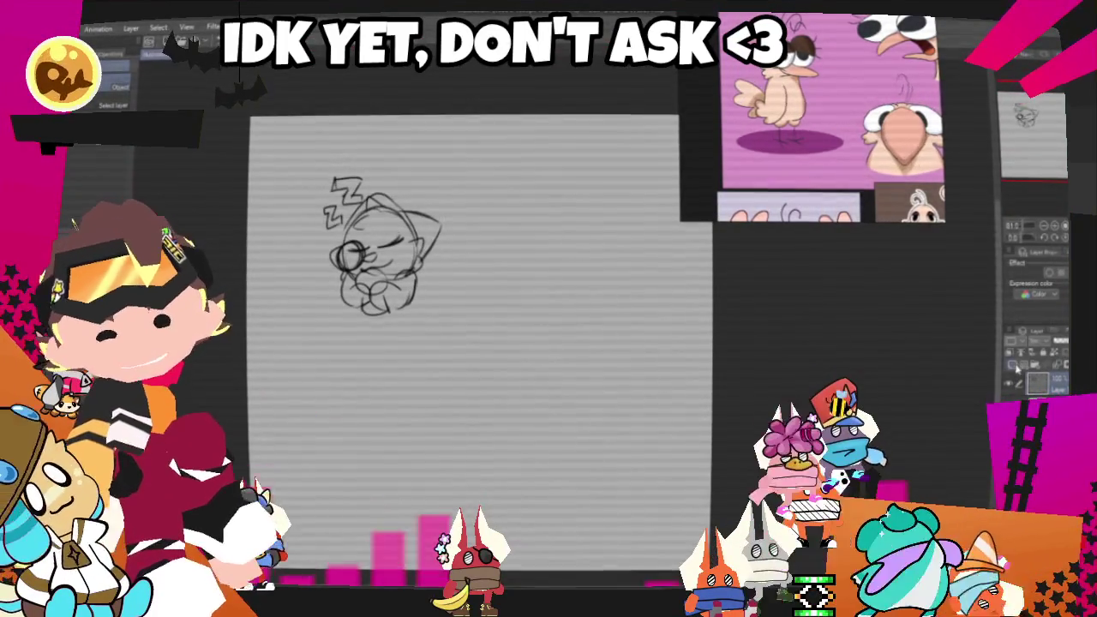
{"action": "left_click", "coordinate": [1006, 389]}
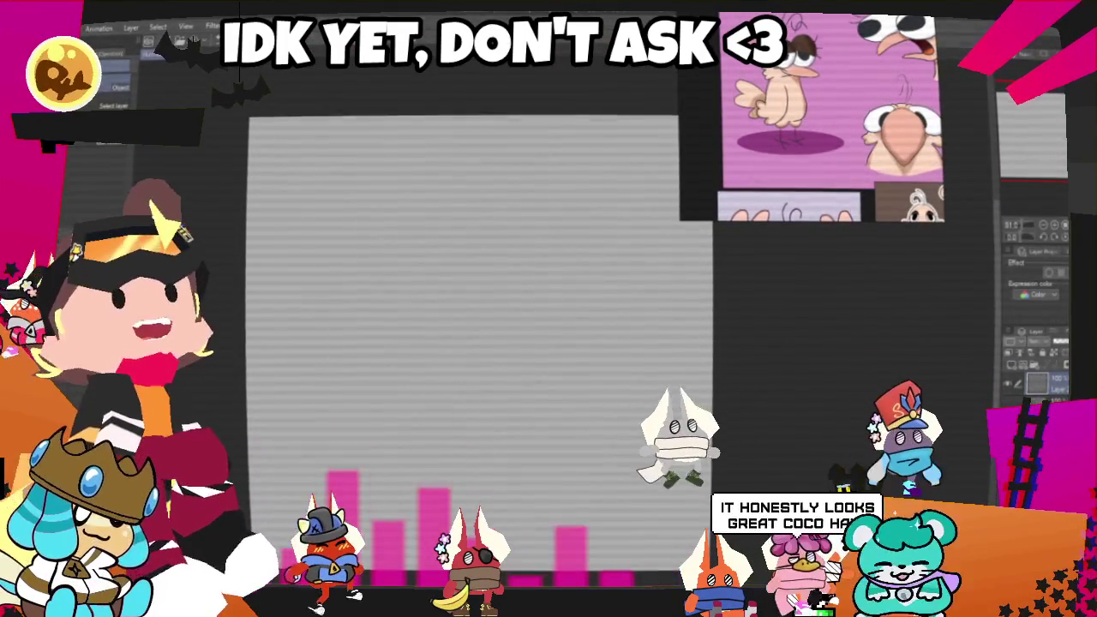
{"action": "key", "text": "e"}
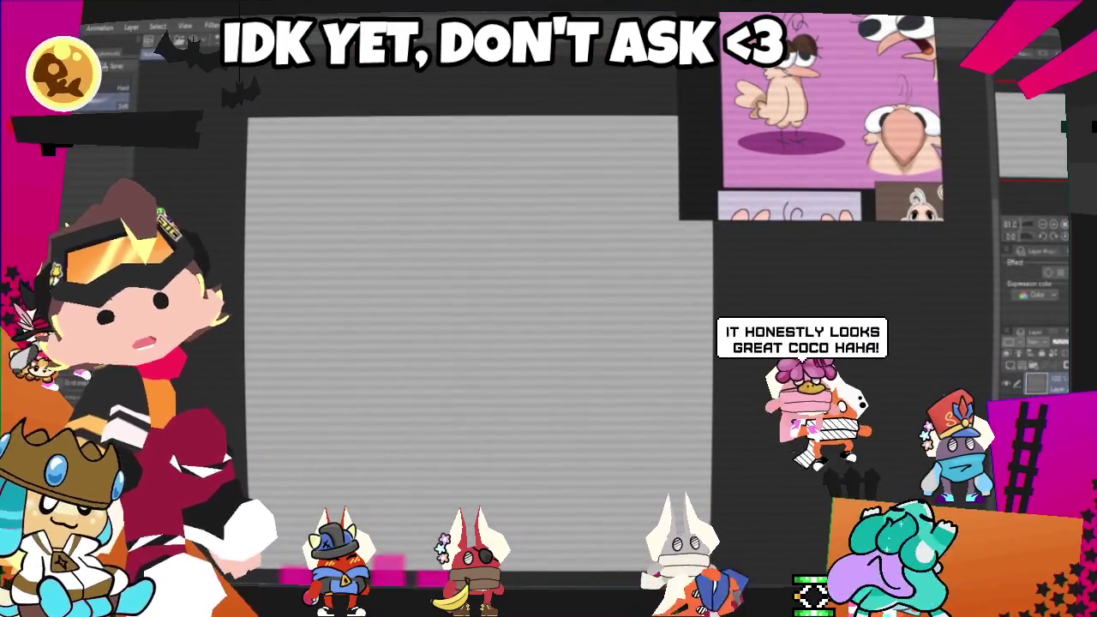
{"action": "key", "text": "b"}
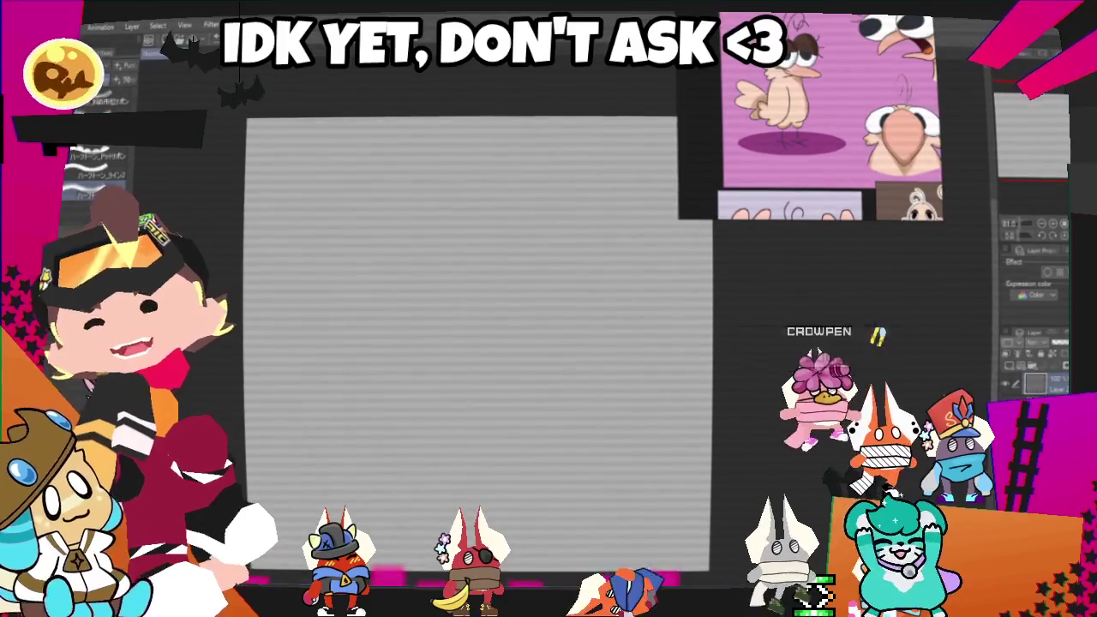
{"action": "key", "text": "g"}
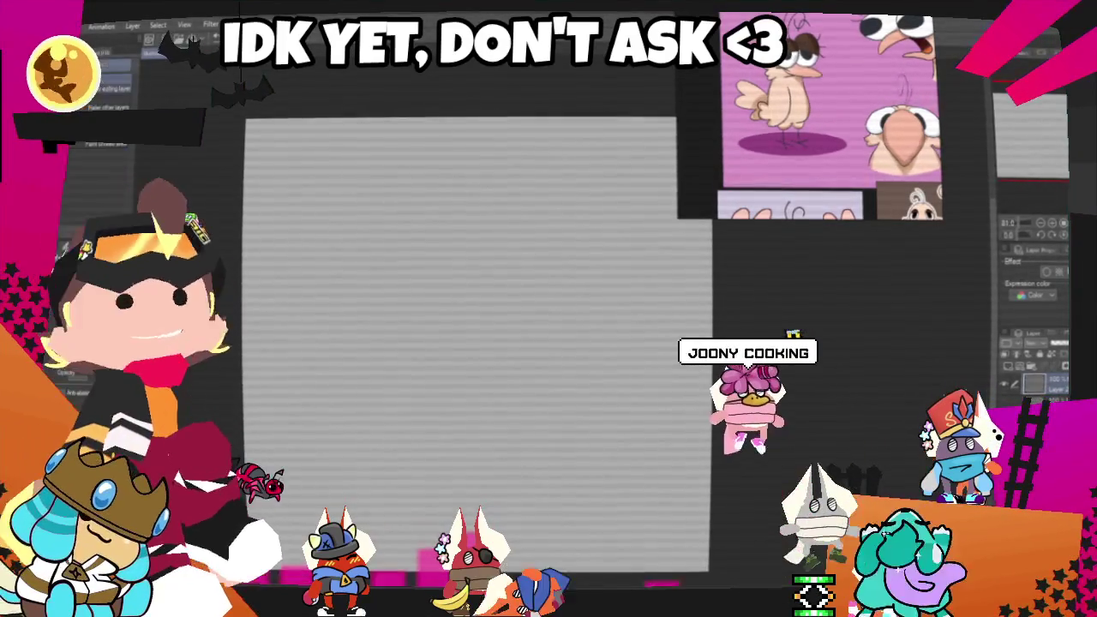
{"action": "key", "text": "g"}
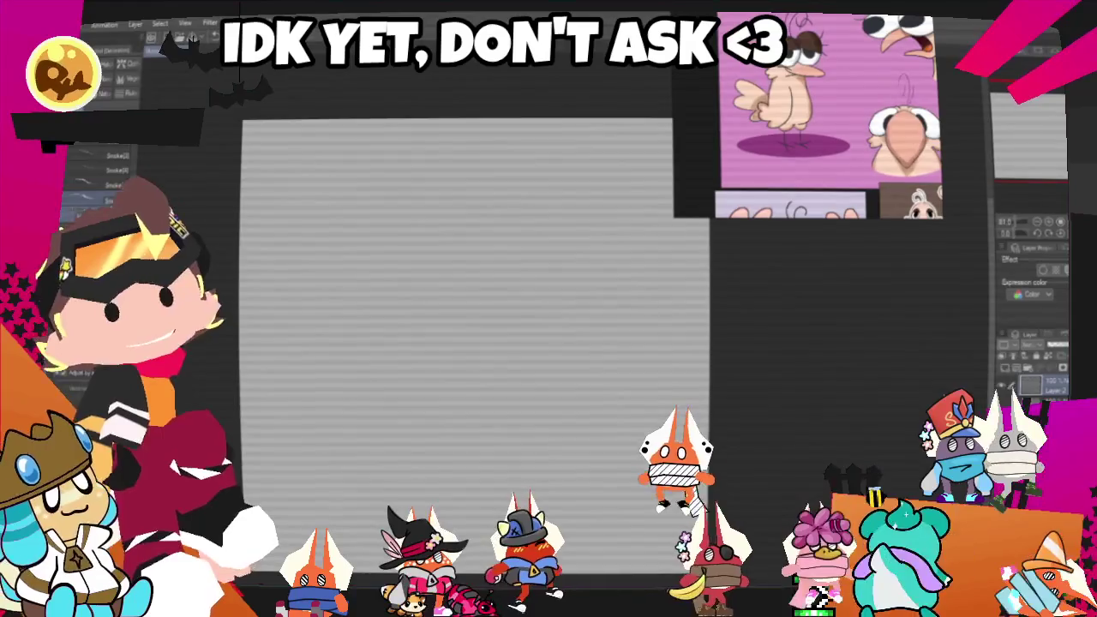
Sketch two round eyes and a grin, then move them down-left and shrink them
{"action": "left_click_drag", "start_coordinate": [482, 198], "coordinate": [514, 281]}
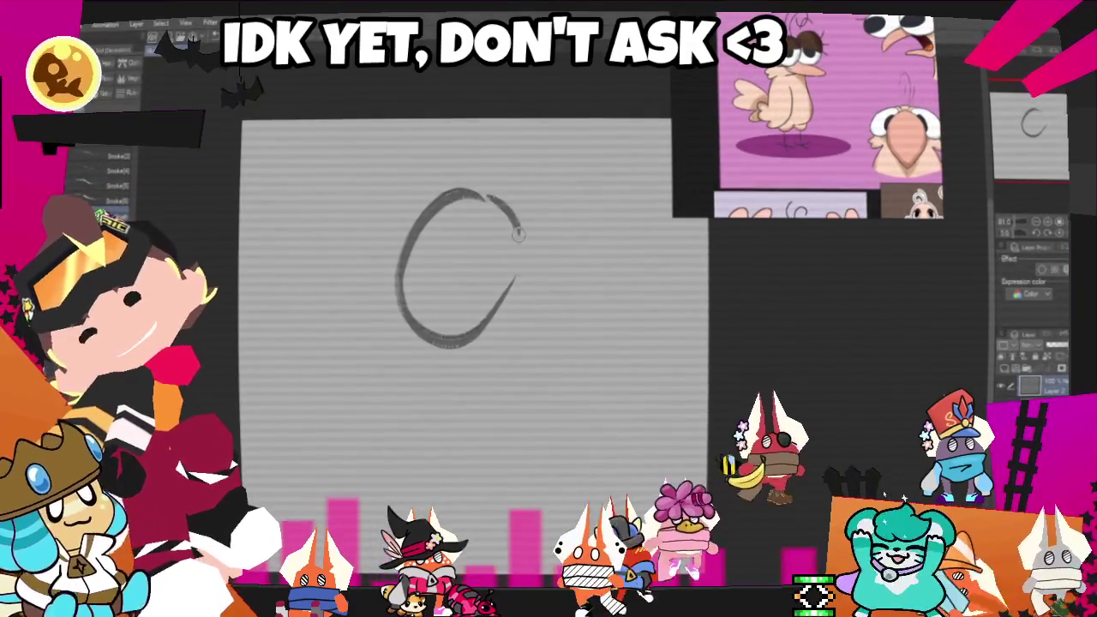
{"action": "mouse_move", "coordinate": [591, 248]}
{"action": "left_mouse_down"}
{"action": "mouse_move", "coordinate": [536, 312]}
{"action": "mouse_move", "coordinate": [643, 287]}
{"action": "mouse_move", "coordinate": [557, 385]}
{"action": "left_mouse_up"}
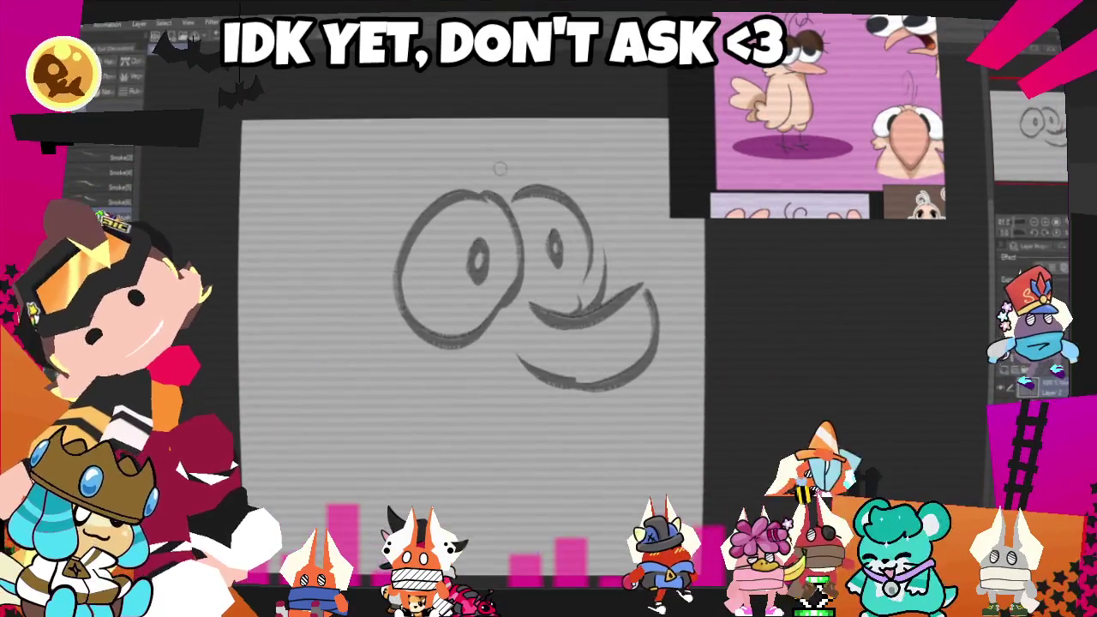
{"action": "key", "text": "ctrl+t"}
{"action": "left_click_drag", "start_coordinate": [532, 291], "coordinate": [471, 343]}
{"action": "left_click_drag", "start_coordinate": [524, 306], "coordinate": [479, 343]}
{"action": "key", "text": "Return"}
Add a curl on top of the head, a long stroke down to the eyes, and a curving bottom stroke
{"action": "left_click_drag", "start_coordinate": [403, 282], "coordinate": [492, 206]}
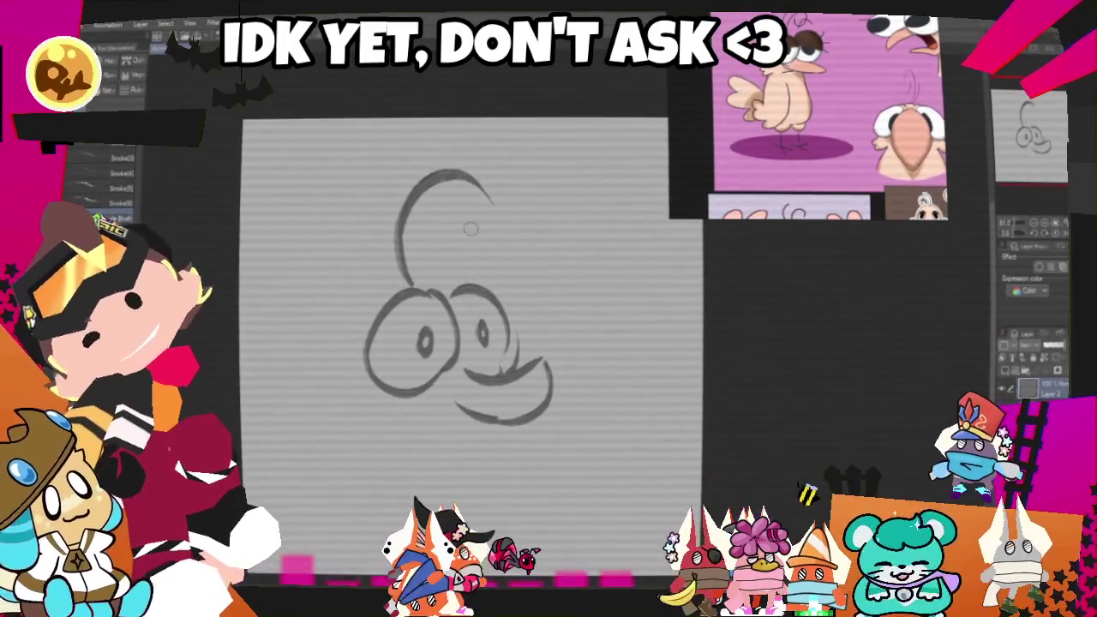
{"action": "key", "text": "ctrl+z"}
{"action": "left_click_drag", "start_coordinate": [403, 283], "coordinate": [450, 231]}
{"action": "left_click_drag", "start_coordinate": [352, 138], "coordinate": [411, 283]}
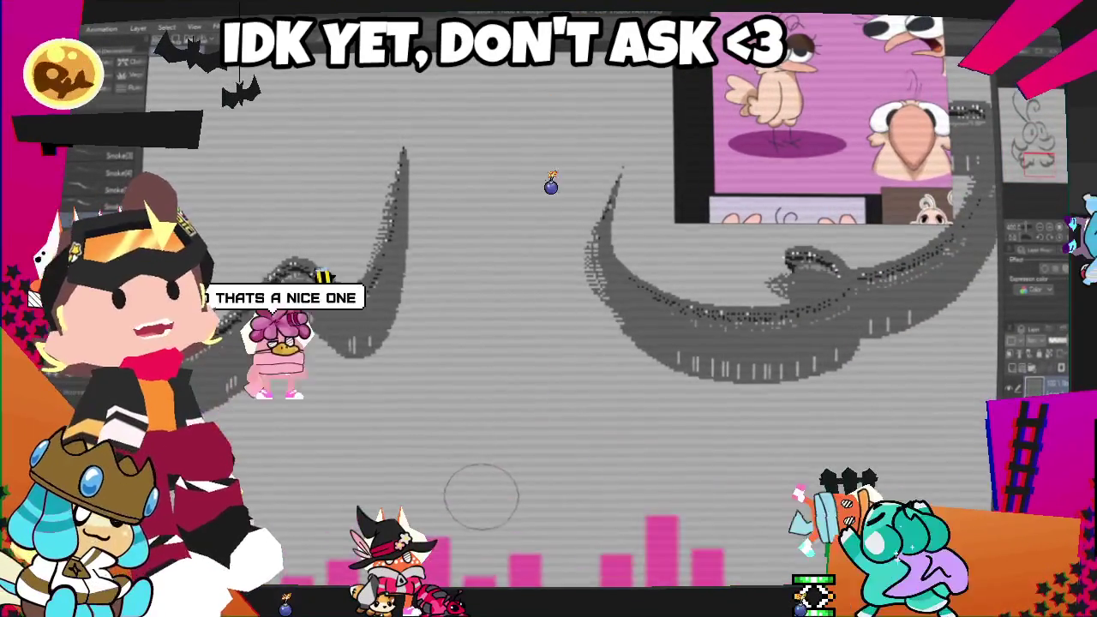
{"action": "left_click_drag", "start_coordinate": [544, 259], "coordinate": [737, 522]}
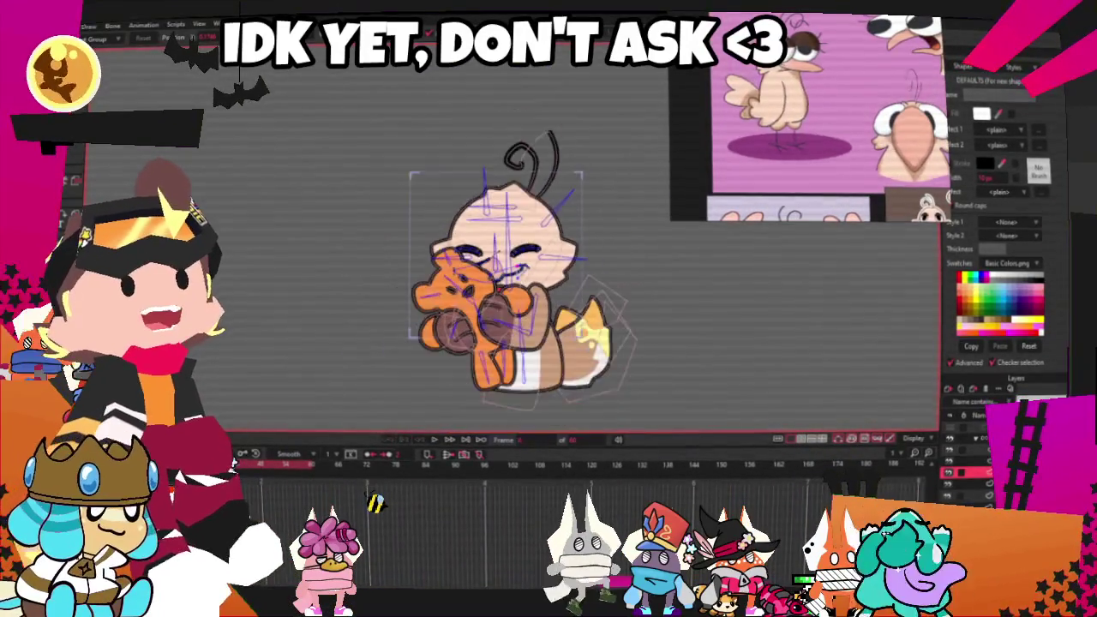
{"action": "scroll", "coordinate": [504, 295], "scroll_direction": "up", "scroll_amount": 3}
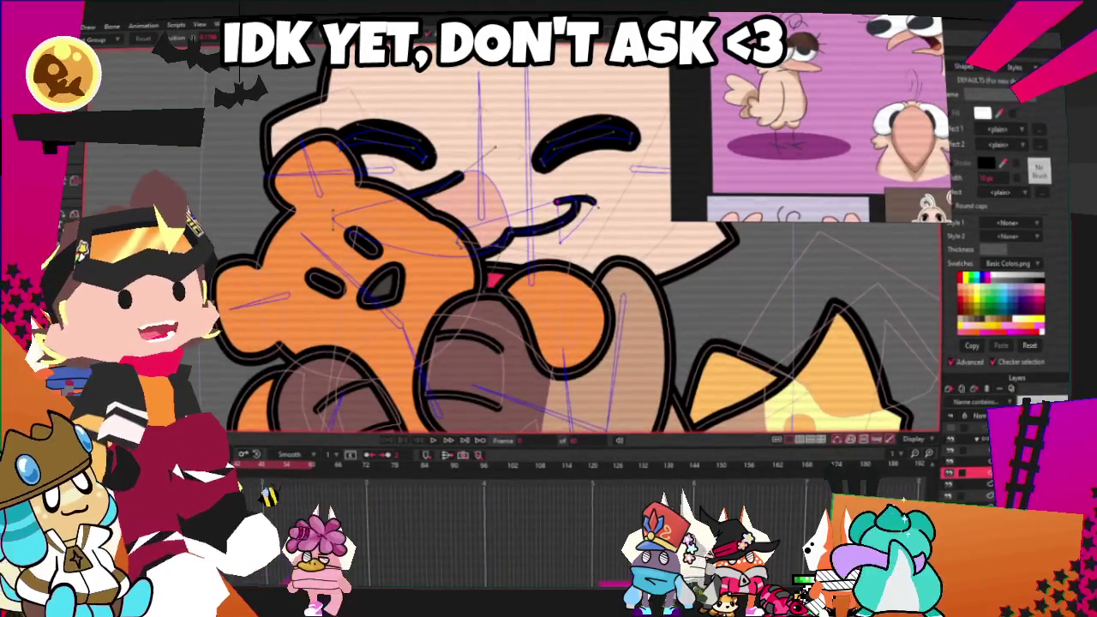
{"action": "scroll", "coordinate": [450, 163], "scroll_direction": "up", "scroll_amount": 1}
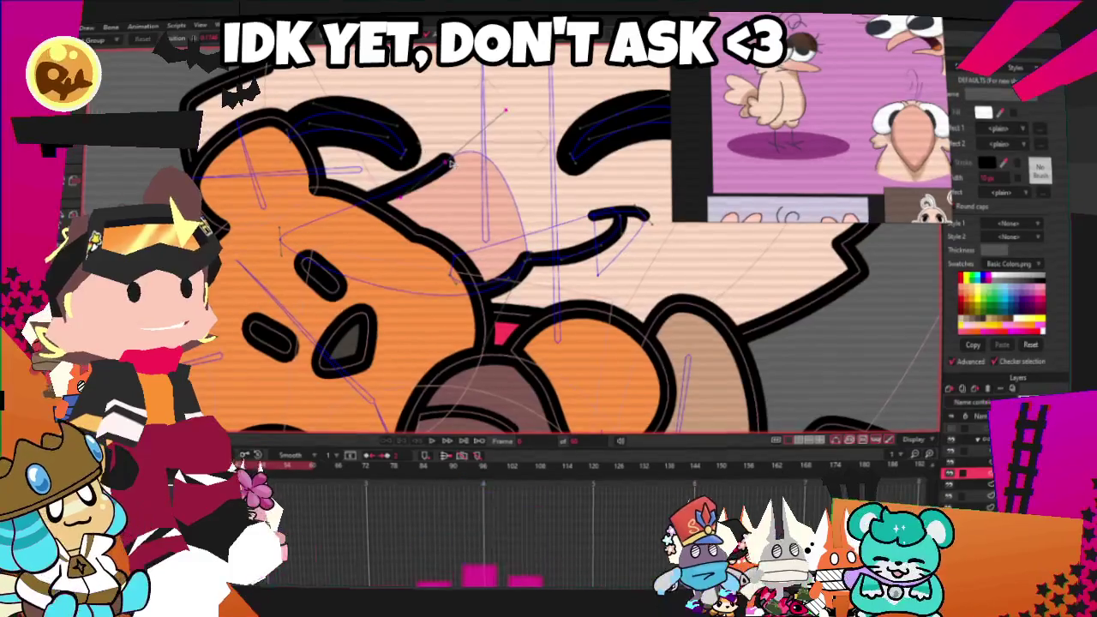
{"action": "left_click", "coordinate": [259, 232]}
{"action": "scroll", "coordinate": [600, 291], "scroll_direction": "up", "scroll_amount": 1}
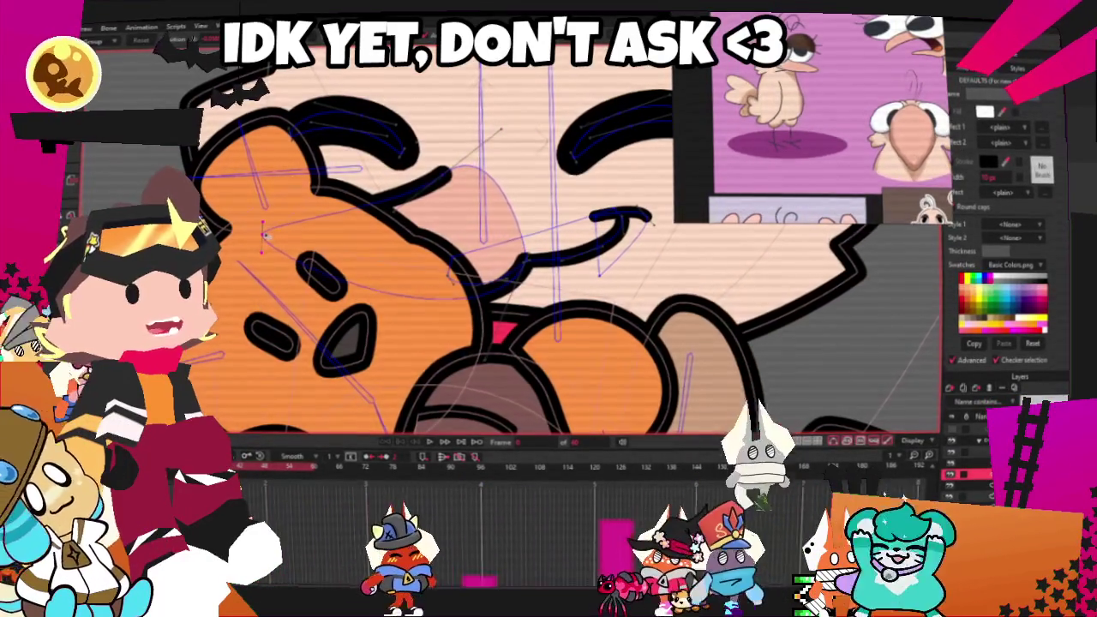
{"action": "scroll", "coordinate": [600, 292], "scroll_direction": "up", "scroll_amount": 1}
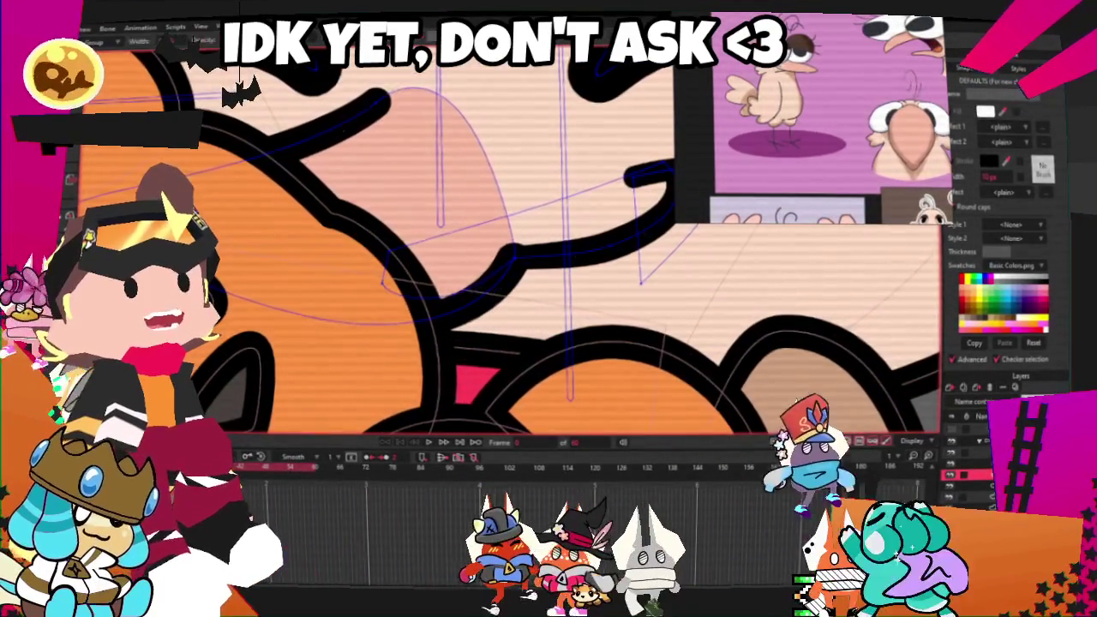
{"action": "scroll", "coordinate": [514, 230], "scroll_direction": "up", "scroll_amount": 1}
{"action": "scroll", "coordinate": [512, 227], "scroll_direction": "up", "scroll_amount": 1}
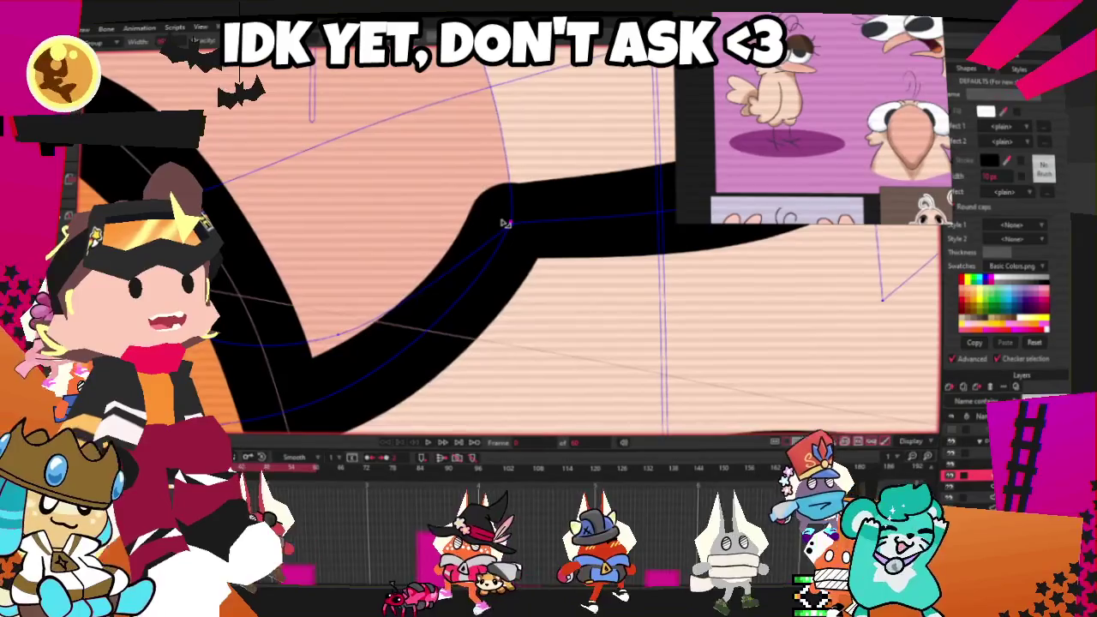
{"action": "scroll", "coordinate": [511, 222], "scroll_direction": "down", "scroll_amount": 3}
{"action": "scroll", "coordinate": [512, 213], "scroll_direction": "down", "scroll_amount": 2}
{"action": "scroll", "coordinate": [512, 209], "scroll_direction": "down", "scroll_amount": 1}
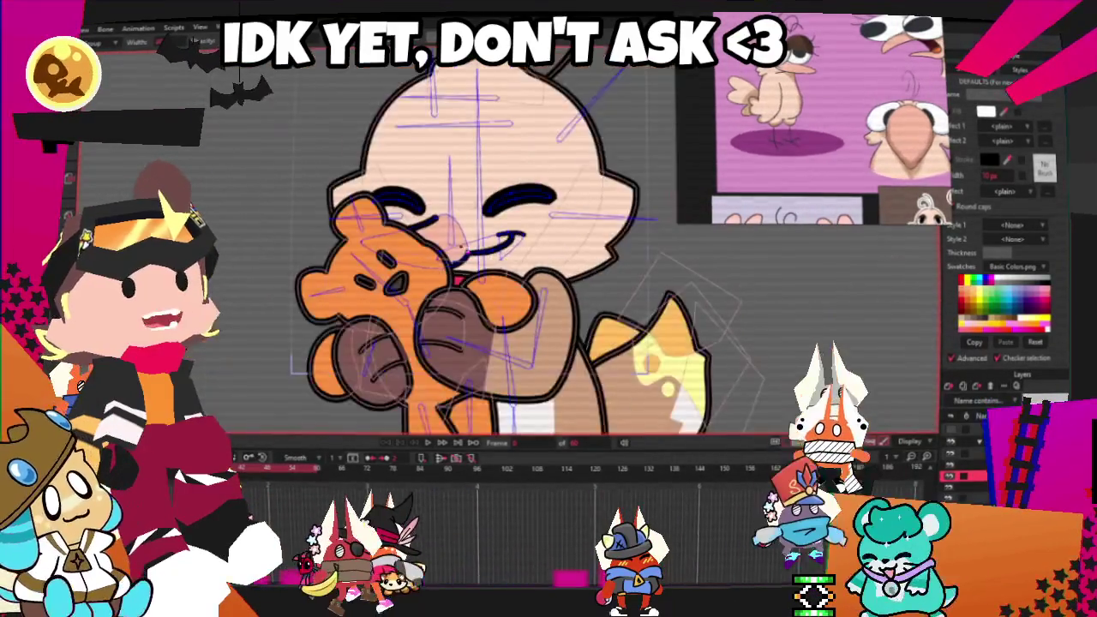
{"action": "scroll", "coordinate": [480, 231], "scroll_direction": "up", "scroll_amount": 1}
{"action": "scroll", "coordinate": [429, 258], "scroll_direction": "down", "scroll_amount": 2}
{"action": "scroll", "coordinate": [356, 291], "scroll_direction": "down", "scroll_amount": 1}
{"action": "scroll", "coordinate": [386, 283], "scroll_direction": "up", "scroll_amount": 1}
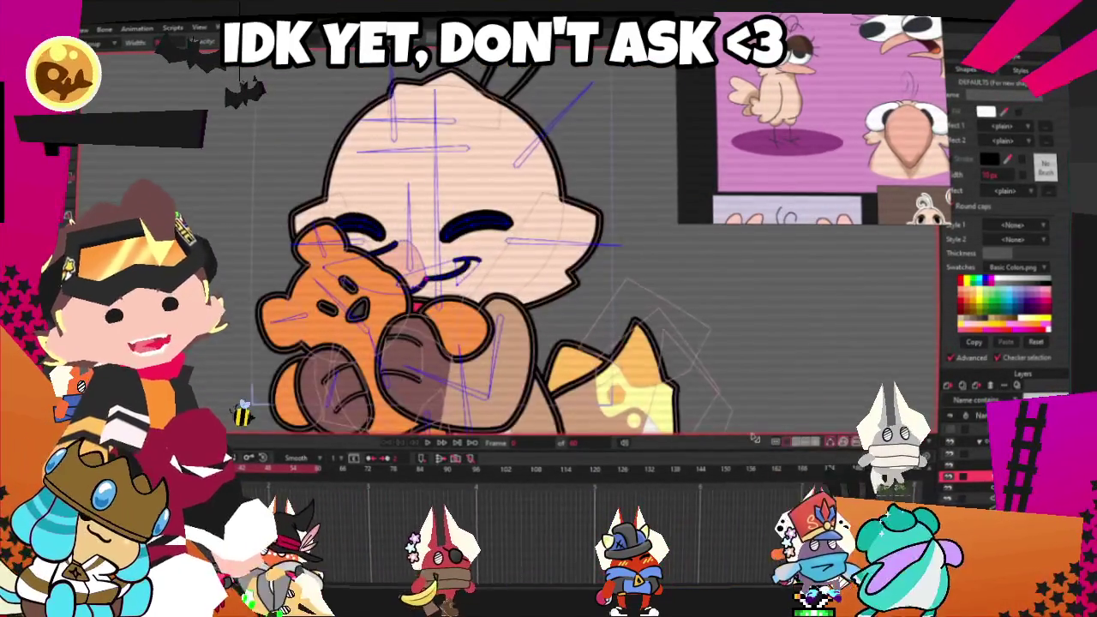
{"action": "scroll", "coordinate": [386, 283], "scroll_direction": "down", "scroll_amount": 2}
{"action": "scroll", "coordinate": [386, 283], "scroll_direction": "up", "scroll_amount": 1}
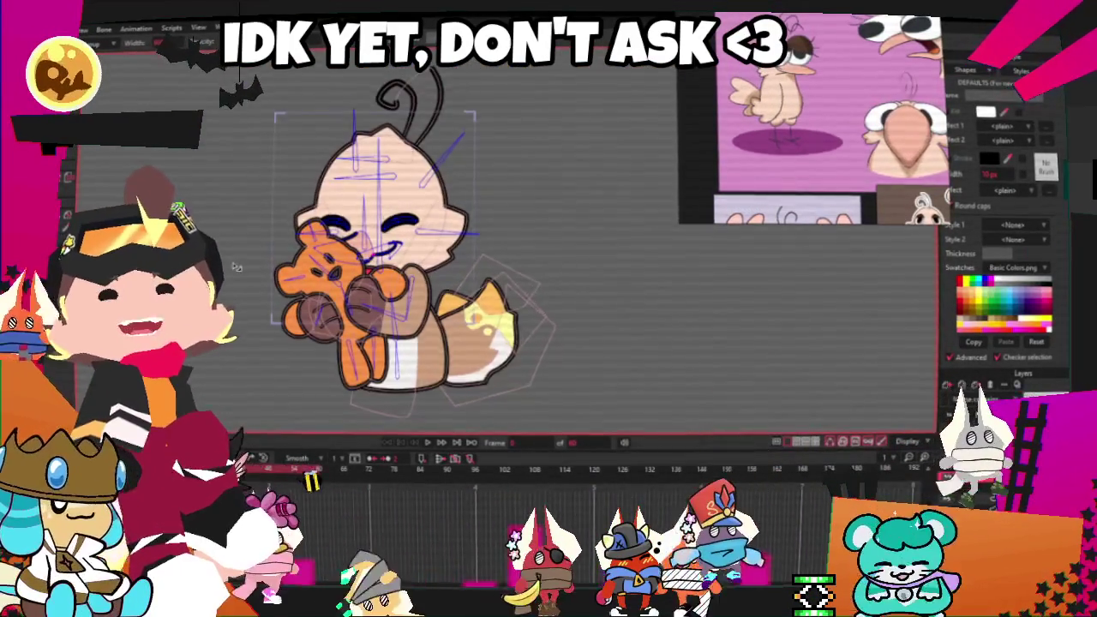
{"action": "scroll", "coordinate": [394, 266], "scroll_direction": "up", "scroll_amount": 1}
{"action": "scroll", "coordinate": [417, 270], "scroll_direction": "down", "scroll_amount": 1}
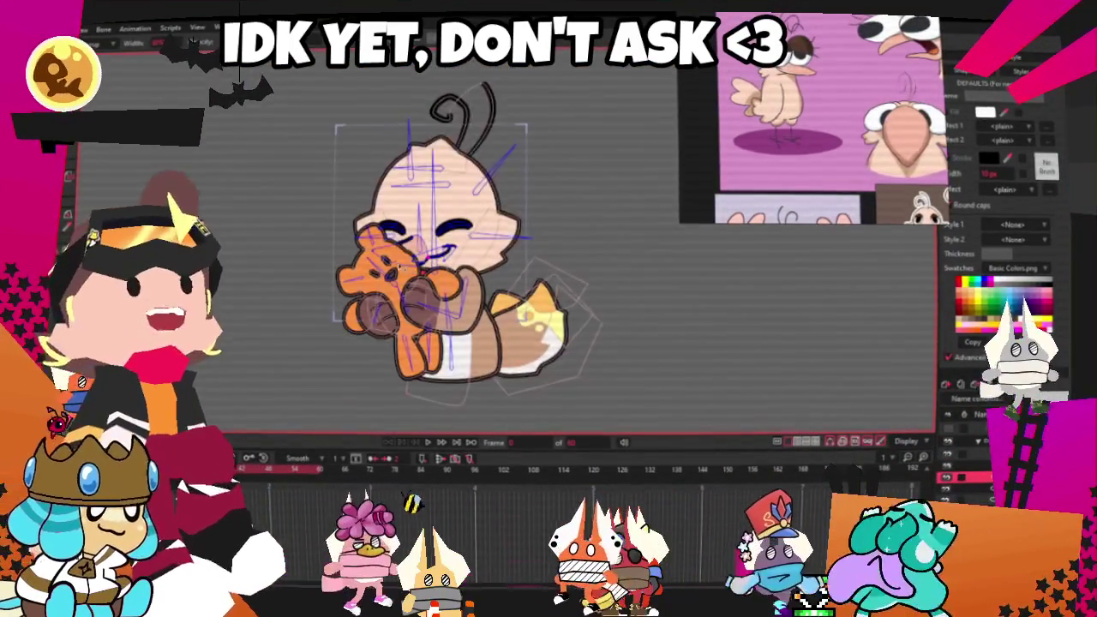
{"action": "scroll", "coordinate": [416, 274], "scroll_direction": "up", "scroll_amount": 1}
{"action": "scroll", "coordinate": [580, 311], "scroll_direction": "down", "scroll_amount": 1}
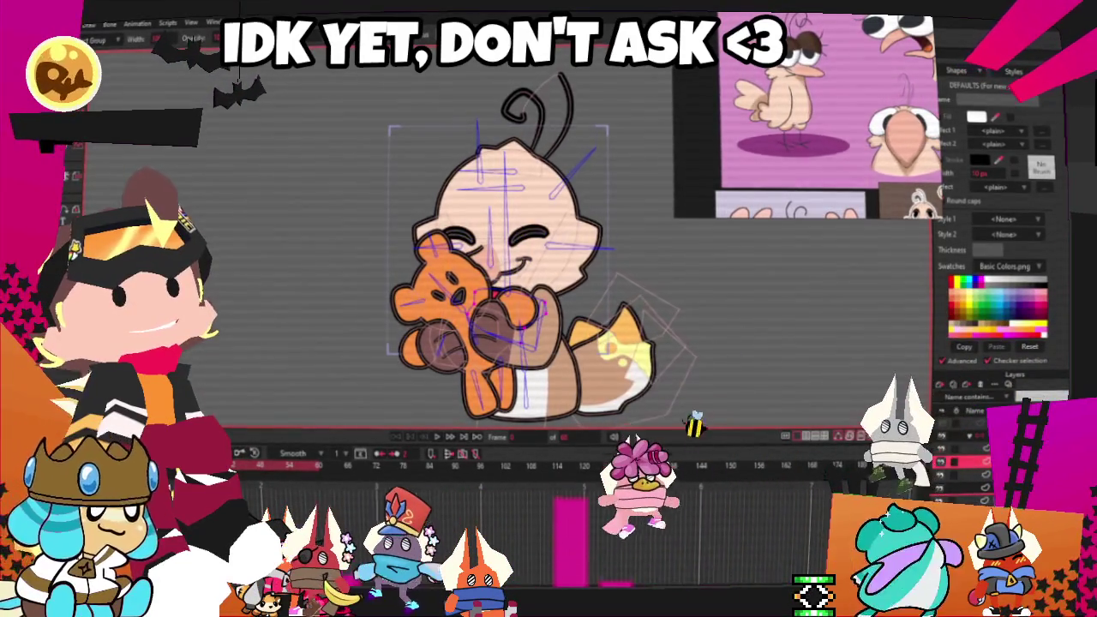
Play the animation twice to preview the hugging pose
{"action": "scroll", "coordinate": [550, 312], "scroll_direction": "up", "scroll_amount": 3}
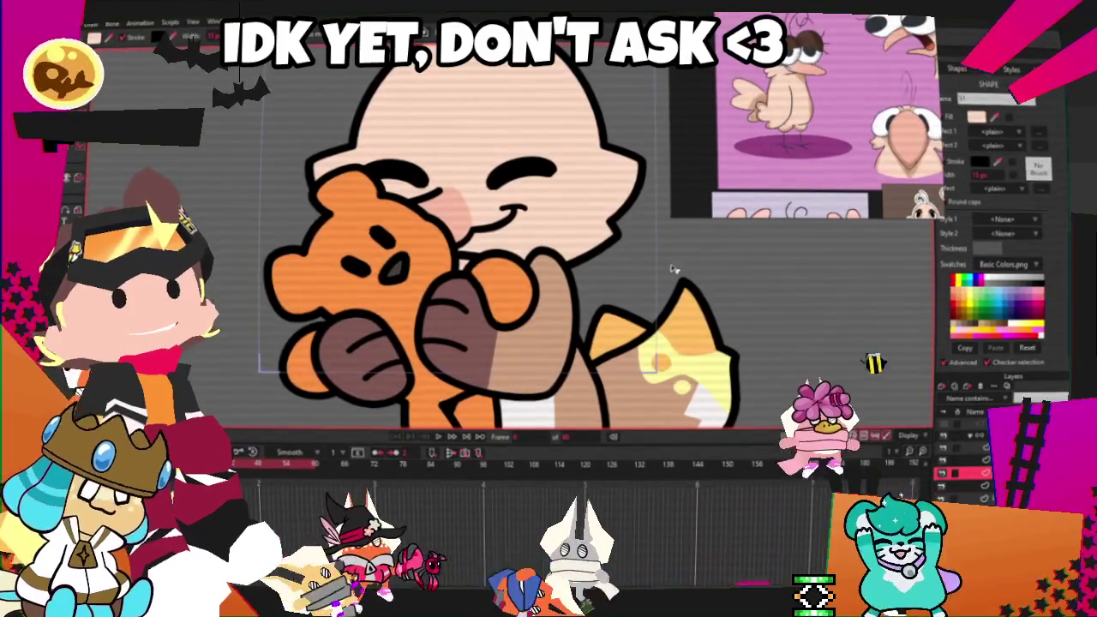
{"action": "left_click", "coordinate": [437, 436]}
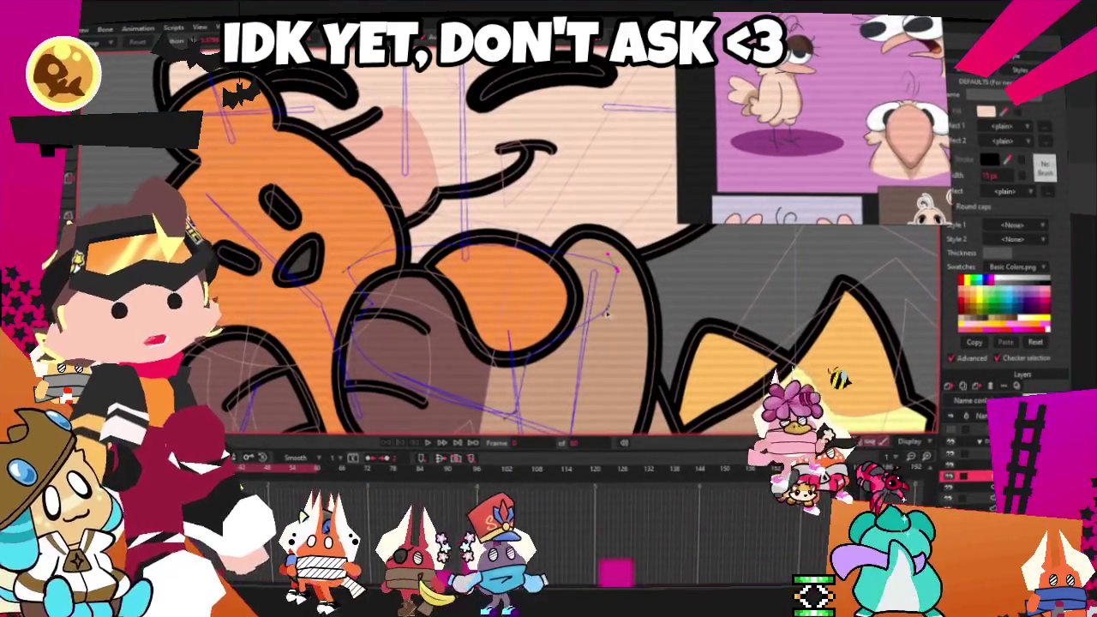
{"action": "left_click", "coordinate": [439, 444]}
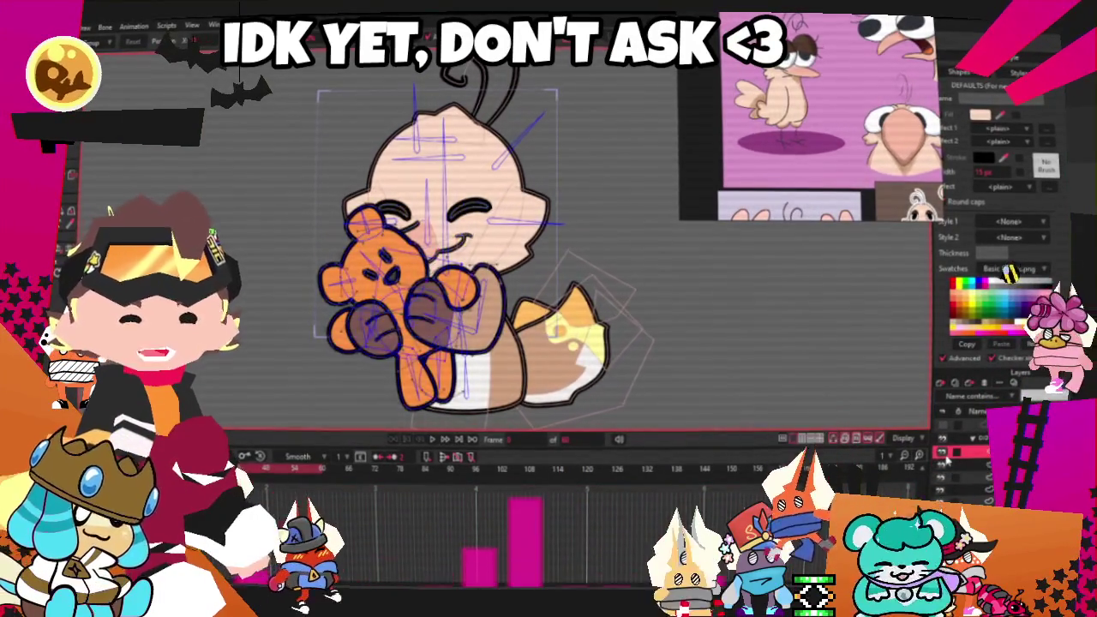
Select the bear-and-arms layer and the fist shape on the hugging arm
{"action": "left_click", "coordinate": [943, 461]}
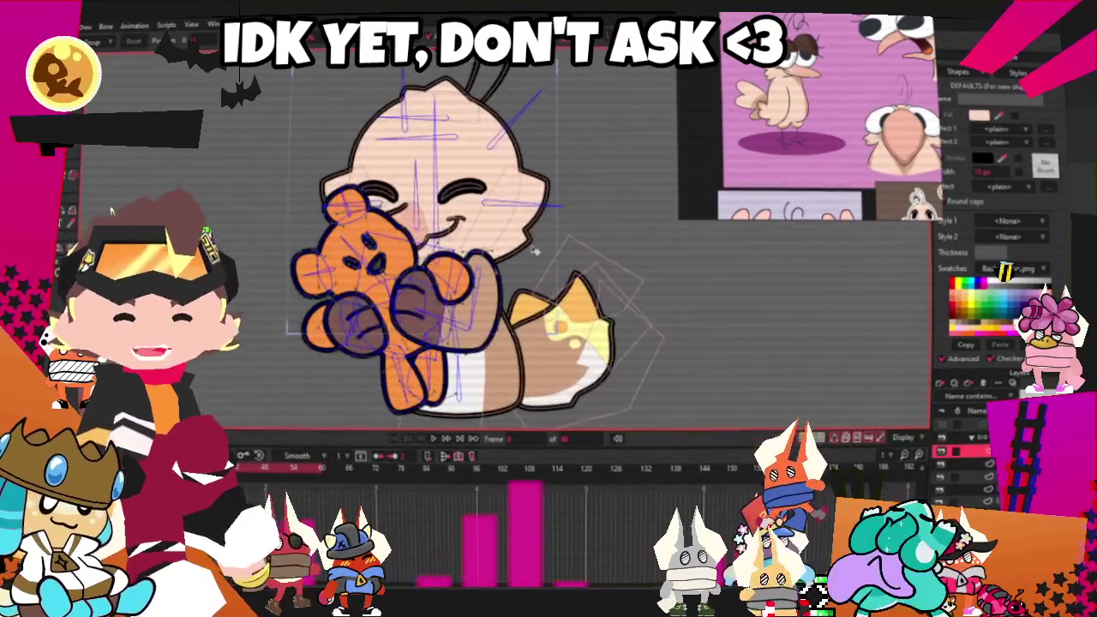
{"action": "scroll", "coordinate": [540, 231], "scroll_direction": "up", "scroll_amount": 5}
{"action": "scroll", "coordinate": [525, 301], "scroll_direction": "up", "scroll_amount": 3}
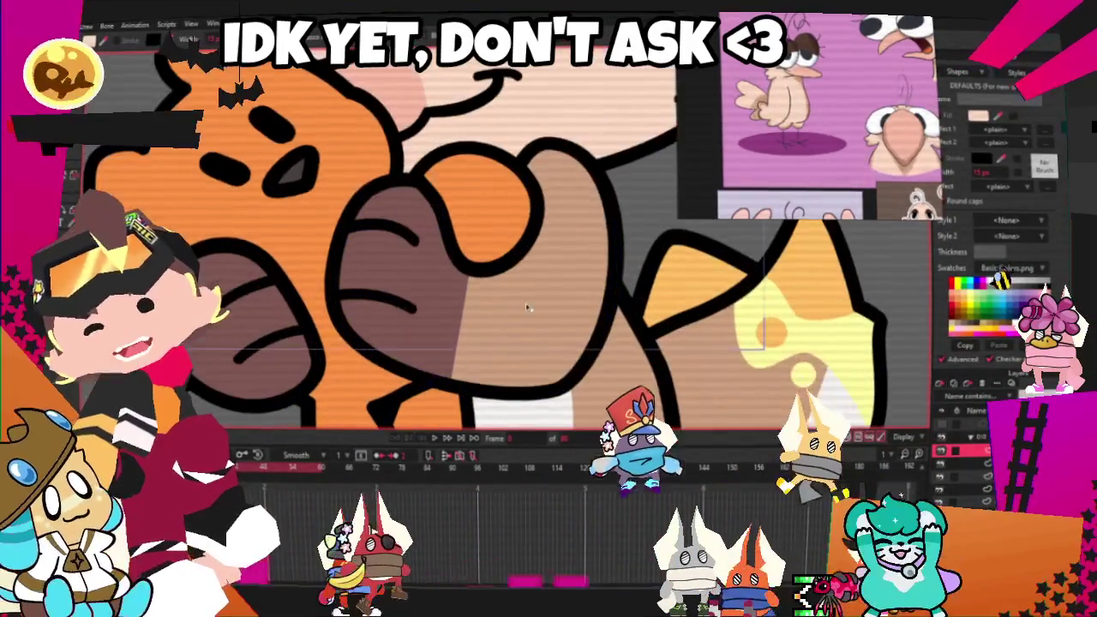
{"action": "left_click", "coordinate": [524, 301]}
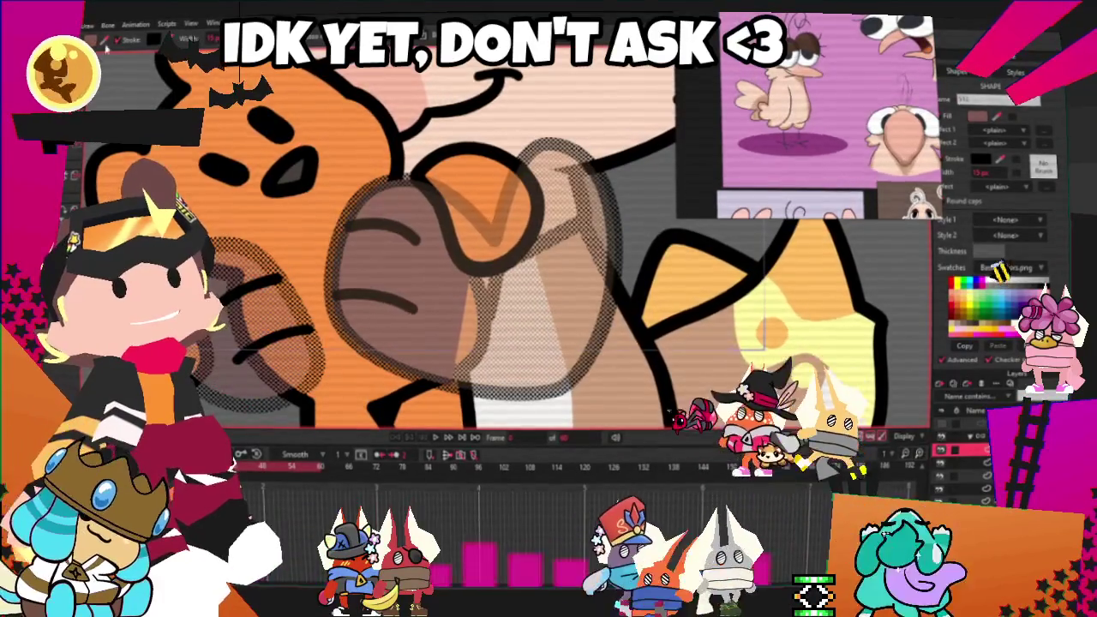
{"action": "scroll", "coordinate": [540, 223], "scroll_direction": "down", "scroll_amount": 3}
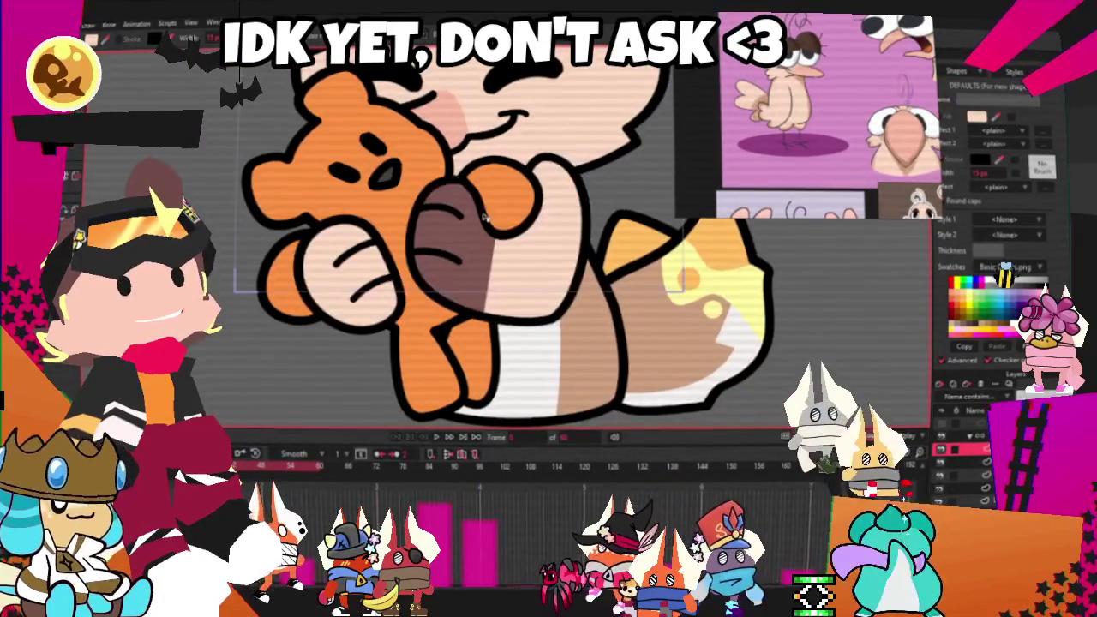
{"action": "scroll", "coordinate": [468, 250], "scroll_direction": "up", "scroll_amount": 5}
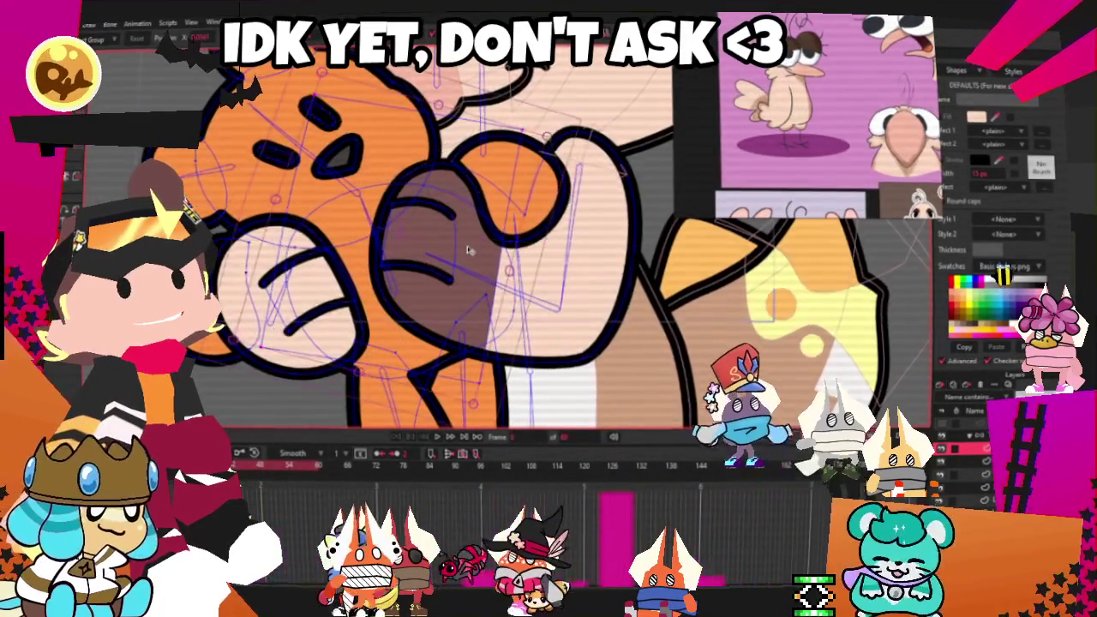
{"action": "scroll", "coordinate": [468, 249], "scroll_direction": "down", "scroll_amount": 3}
{"action": "scroll", "coordinate": [468, 249], "scroll_direction": "up", "scroll_amount": 2}
{"action": "scroll", "coordinate": [468, 250], "scroll_direction": "down", "scroll_amount": 3}
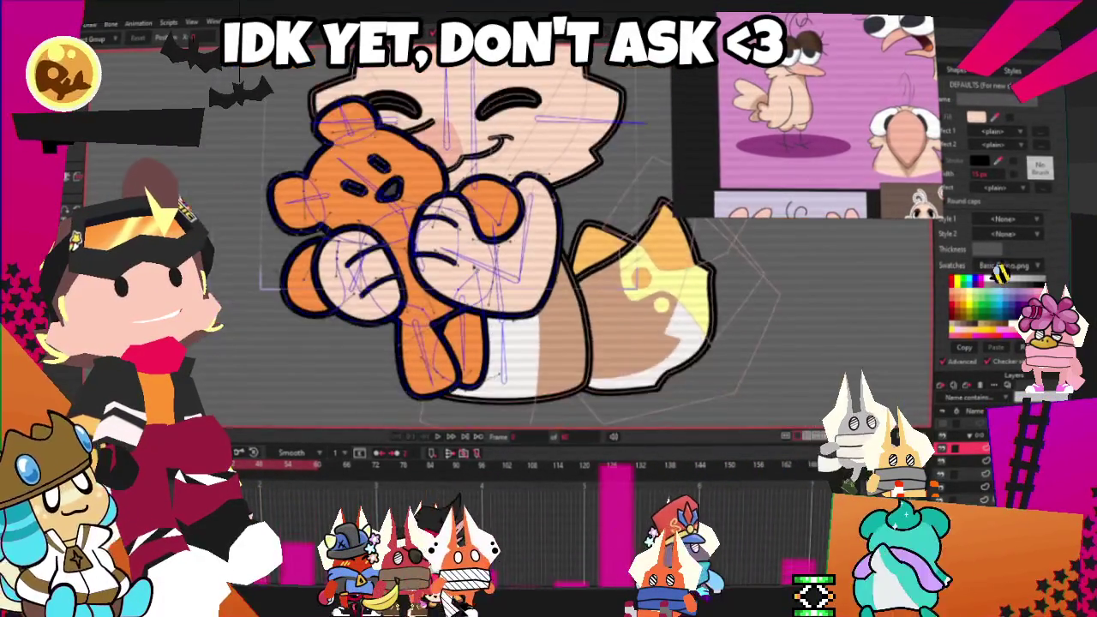
{"action": "scroll", "coordinate": [468, 249], "scroll_direction": "up", "scroll_amount": 3}
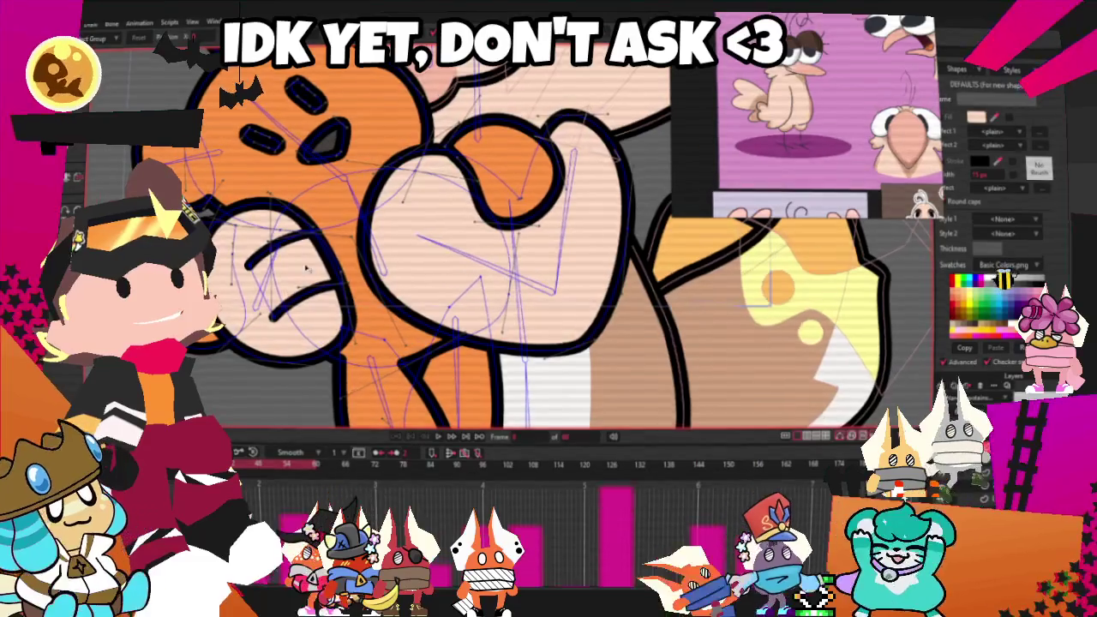
{"action": "scroll", "coordinate": [443, 194], "scroll_direction": "down", "scroll_amount": 3}
{"action": "scroll", "coordinate": [443, 195], "scroll_direction": "up", "scroll_amount": 3}
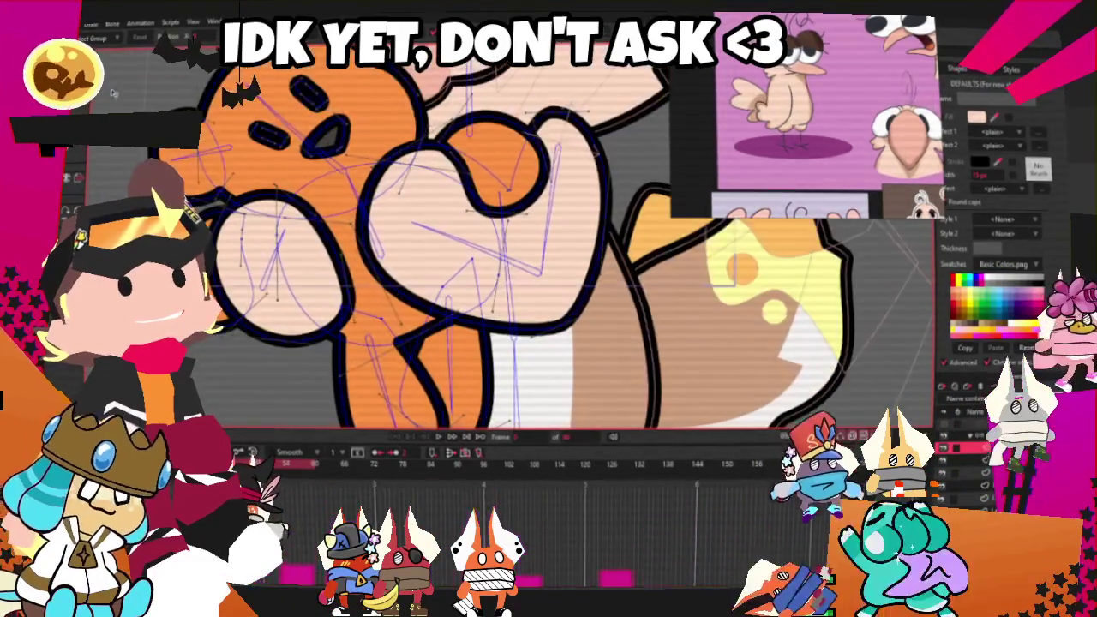
{"action": "scroll", "coordinate": [443, 195], "scroll_direction": "up", "scroll_amount": 1}
Dent the fist's left outline inward and pull its bottom outline down into a dip
{"action": "left_click_drag", "start_coordinate": [342, 265], "coordinate": [409, 267]}
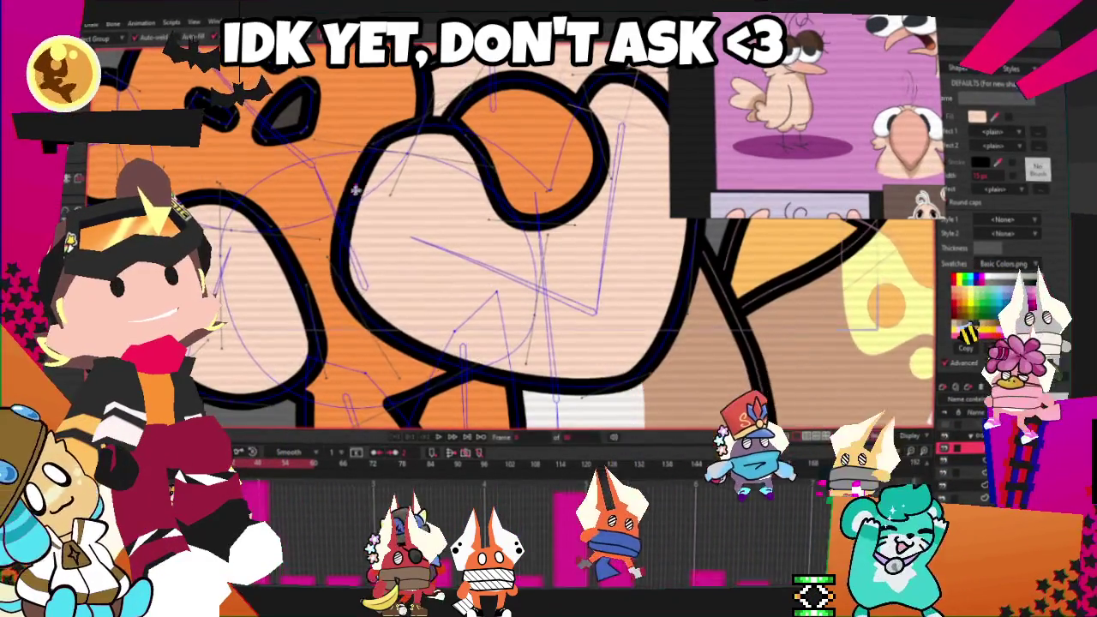
{"action": "scroll", "coordinate": [409, 268], "scroll_direction": "down", "scroll_amount": 3}
{"action": "scroll", "coordinate": [376, 306], "scroll_direction": "up", "scroll_amount": 3}
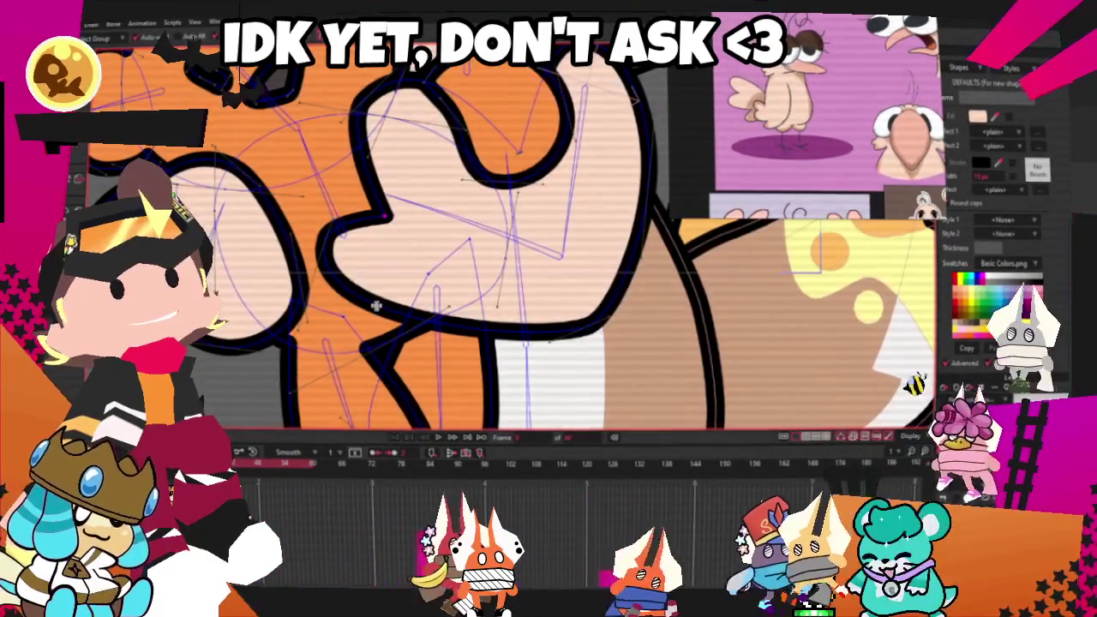
{"action": "left_click_drag", "start_coordinate": [476, 310], "coordinate": [483, 353]}
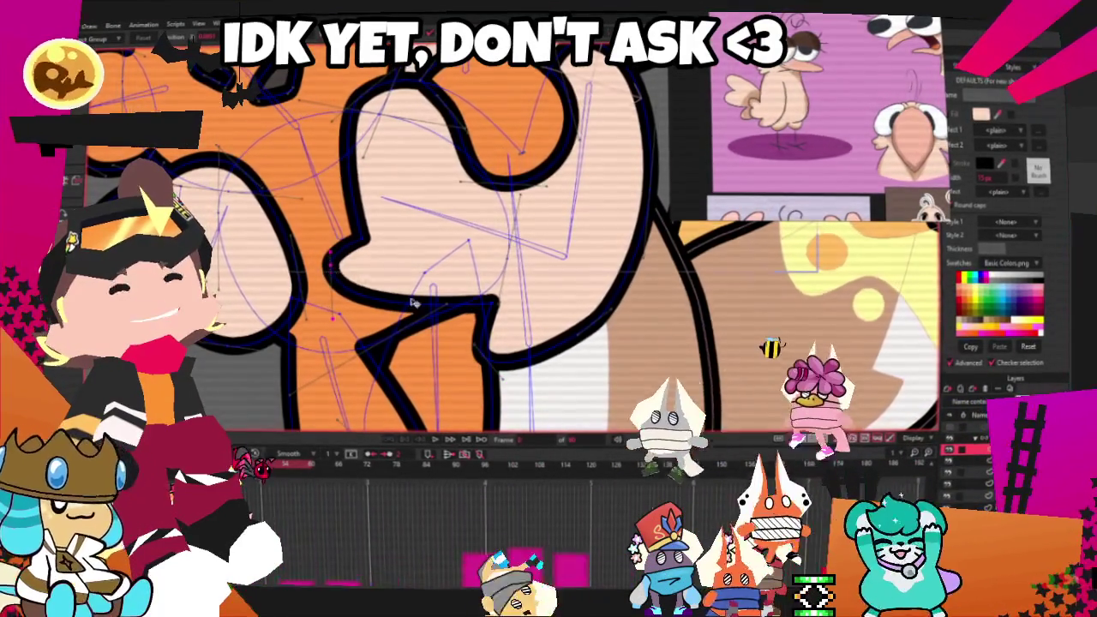
{"action": "scroll", "coordinate": [506, 309], "scroll_direction": "up", "scroll_amount": 2}
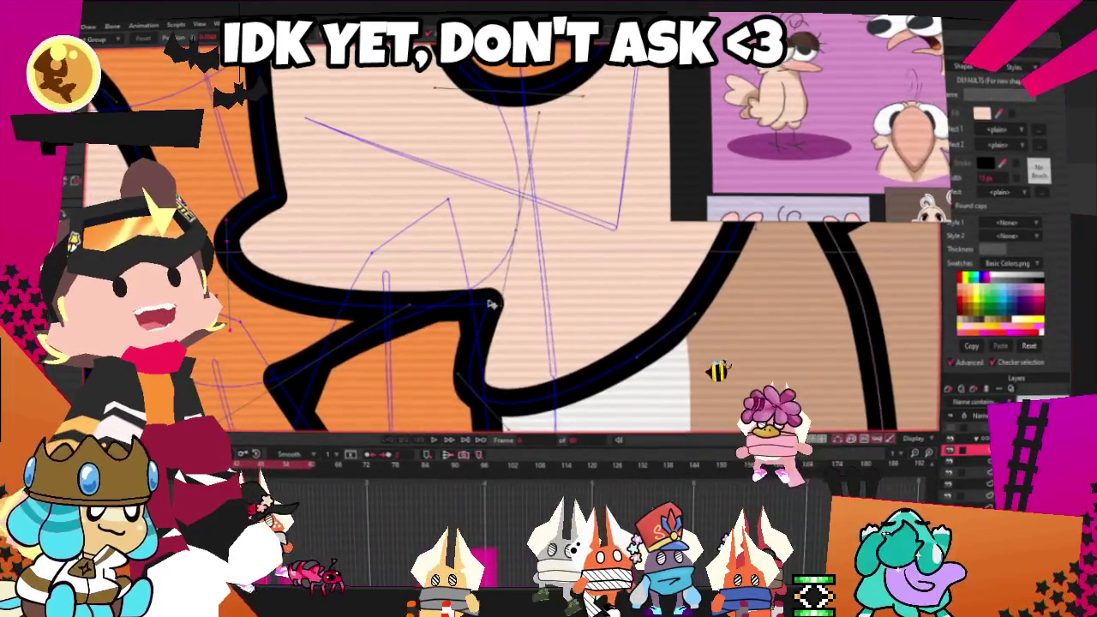
{"action": "scroll", "coordinate": [512, 309], "scroll_direction": "down", "scroll_amount": 2}
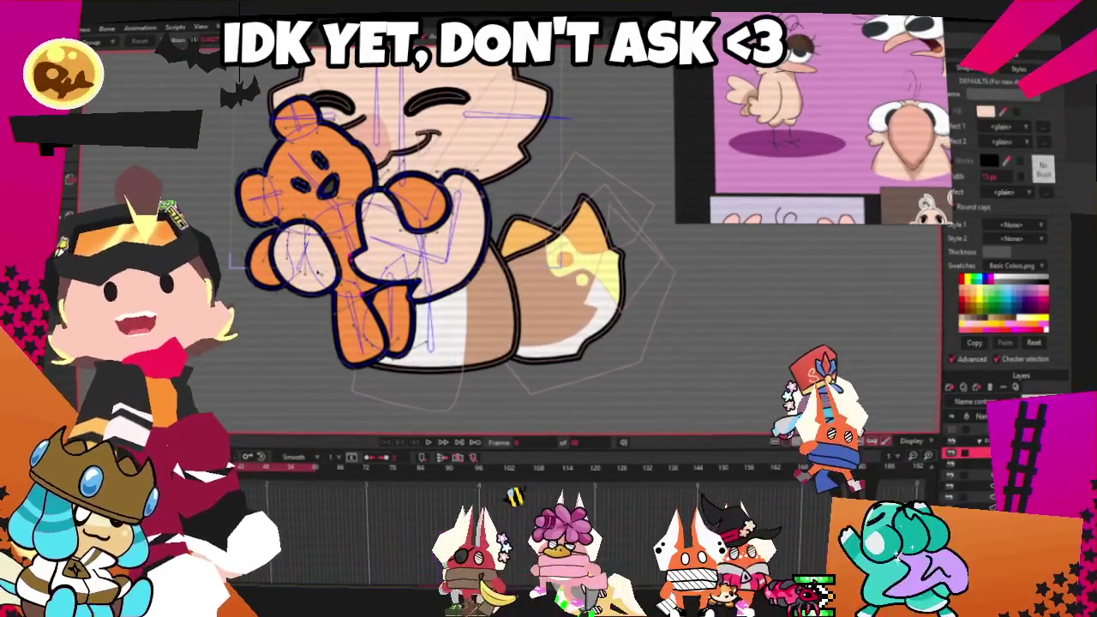
{"action": "scroll", "coordinate": [296, 172], "scroll_direction": "up", "scroll_amount": 3}
{"action": "scroll", "coordinate": [295, 171], "scroll_direction": "up", "scroll_amount": 2}
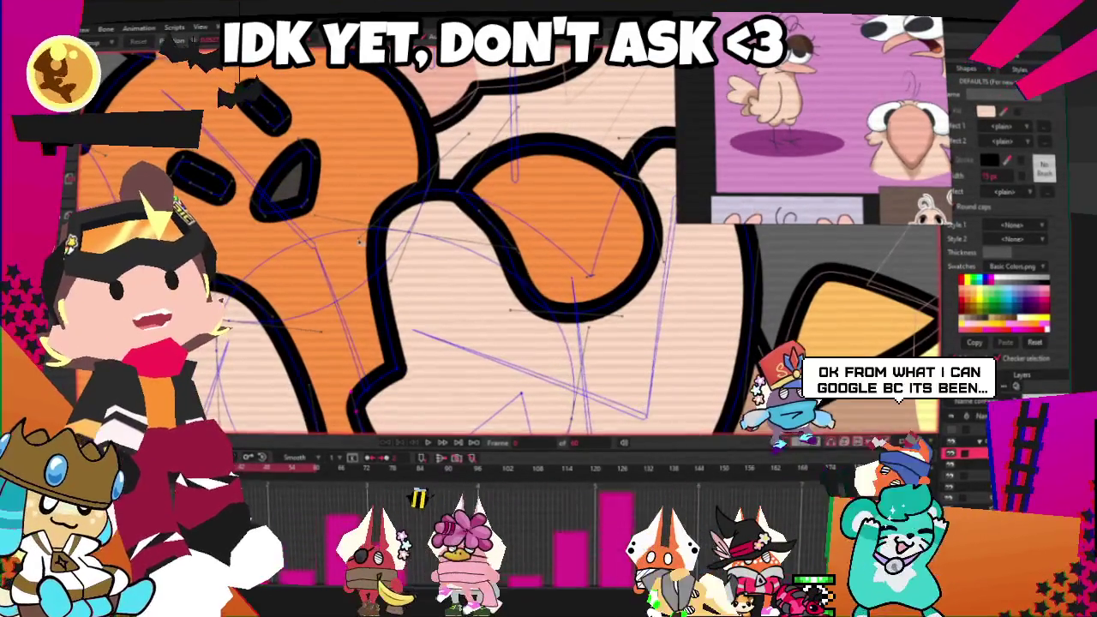
{"action": "scroll", "coordinate": [428, 240], "scroll_direction": "up", "scroll_amount": 2}
{"action": "scroll", "coordinate": [428, 240], "scroll_direction": "down", "scroll_amount": 4}
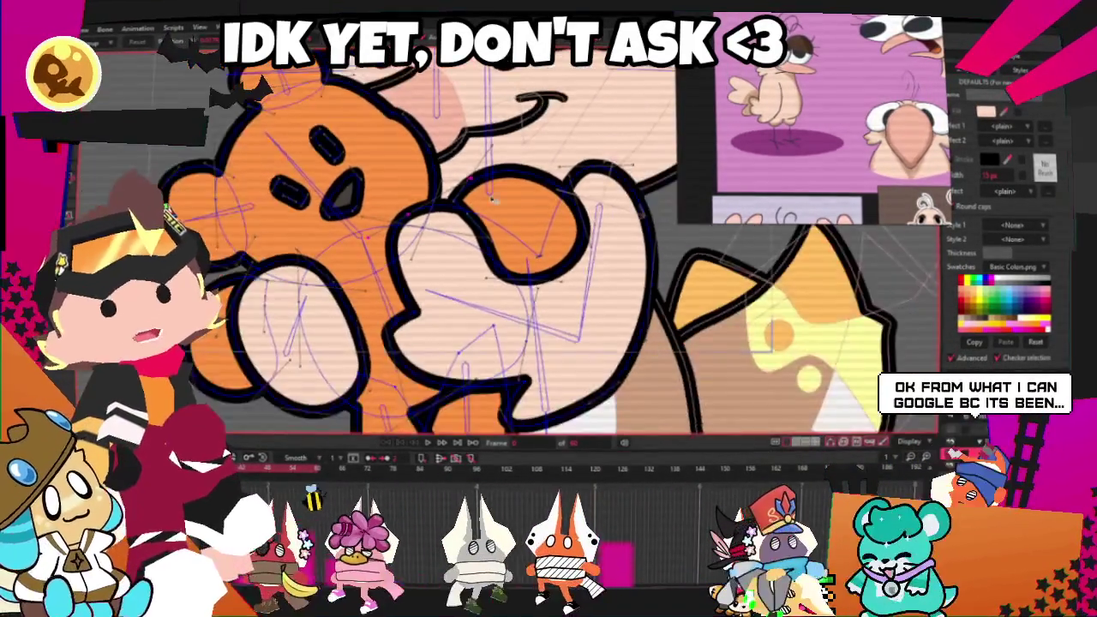
{"action": "scroll", "coordinate": [428, 240], "scroll_direction": "up", "scroll_amount": 3}
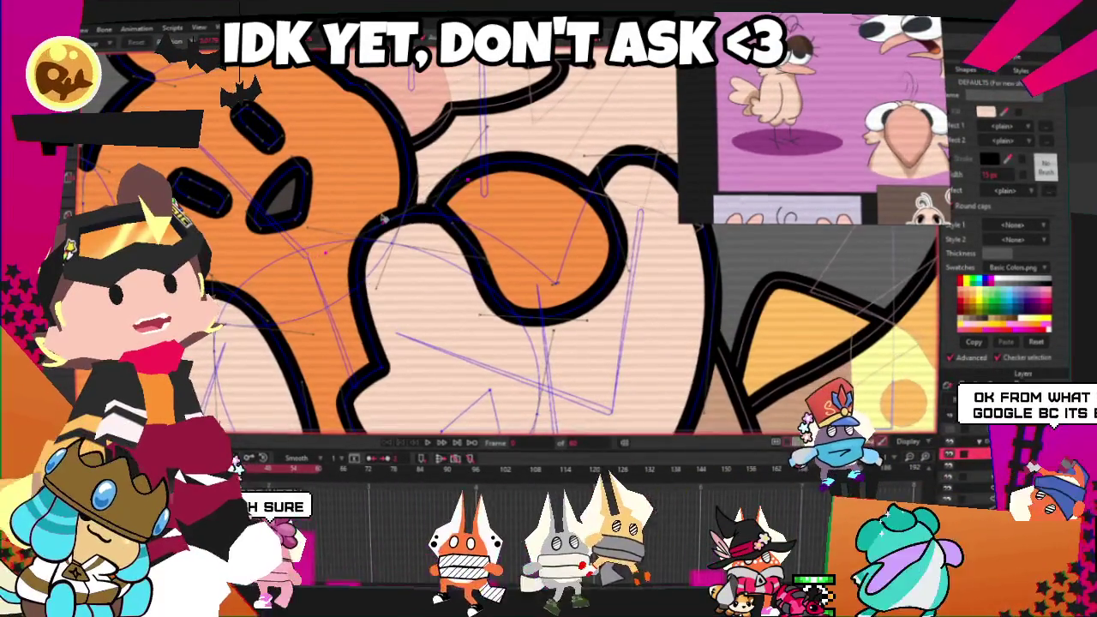
{"action": "scroll", "coordinate": [379, 212], "scroll_direction": "down", "scroll_amount": 1}
{"action": "scroll", "coordinate": [379, 212], "scroll_direction": "down", "scroll_amount": 2}
{"action": "scroll", "coordinate": [379, 212], "scroll_direction": "down", "scroll_amount": 2}
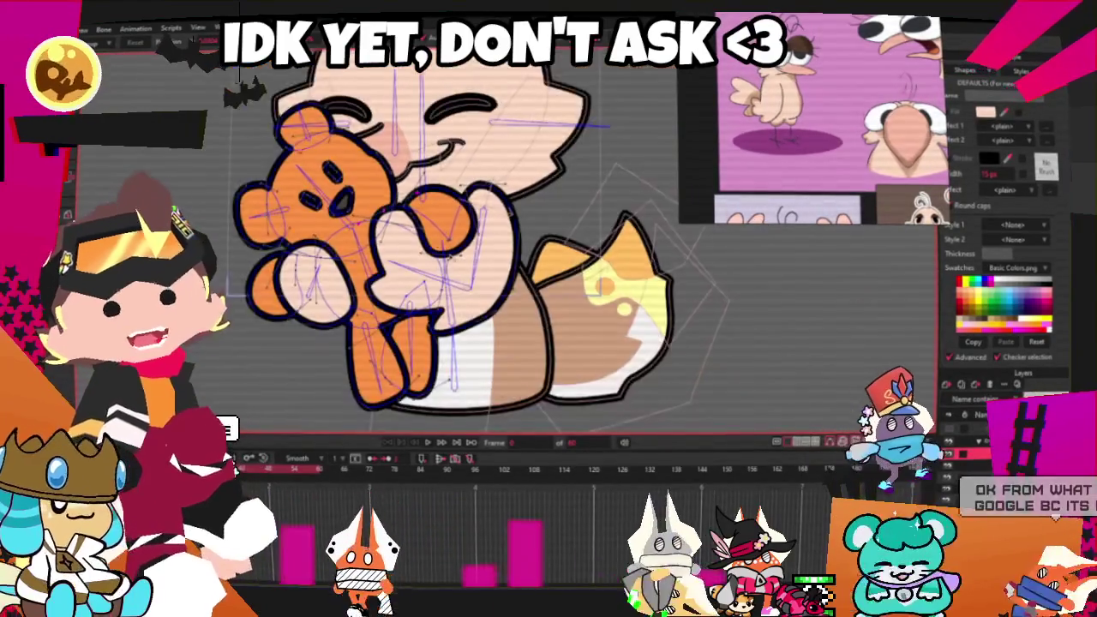
{"action": "scroll", "coordinate": [458, 312], "scroll_direction": "up", "scroll_amount": 5}
{"action": "scroll", "coordinate": [458, 312], "scroll_direction": "up", "scroll_amount": 1}
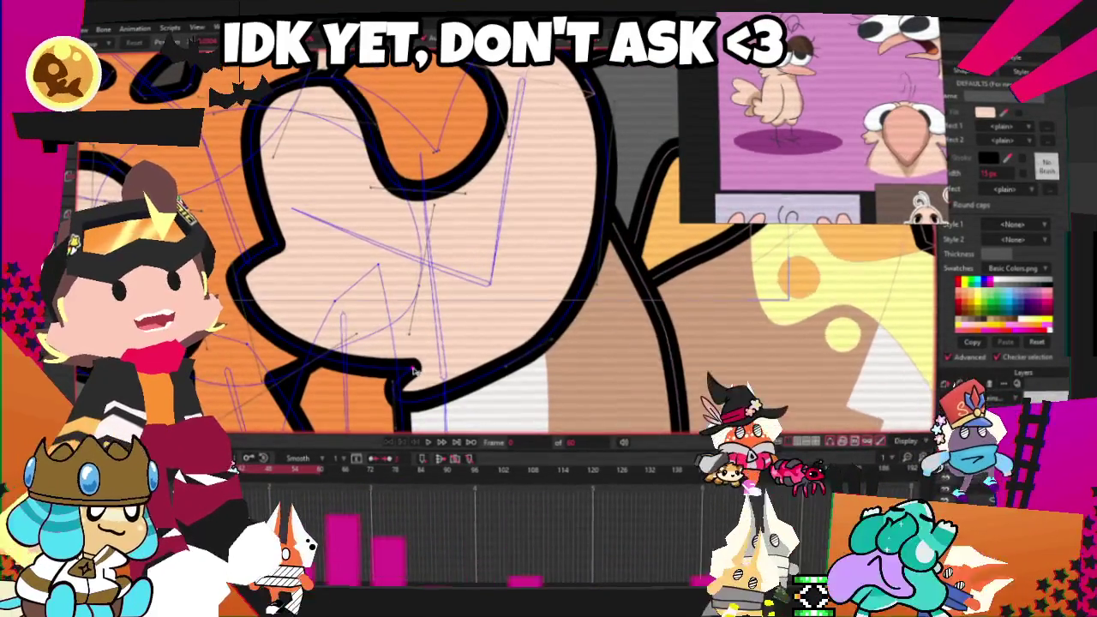
{"action": "scroll", "coordinate": [411, 367], "scroll_direction": "down", "scroll_amount": 3}
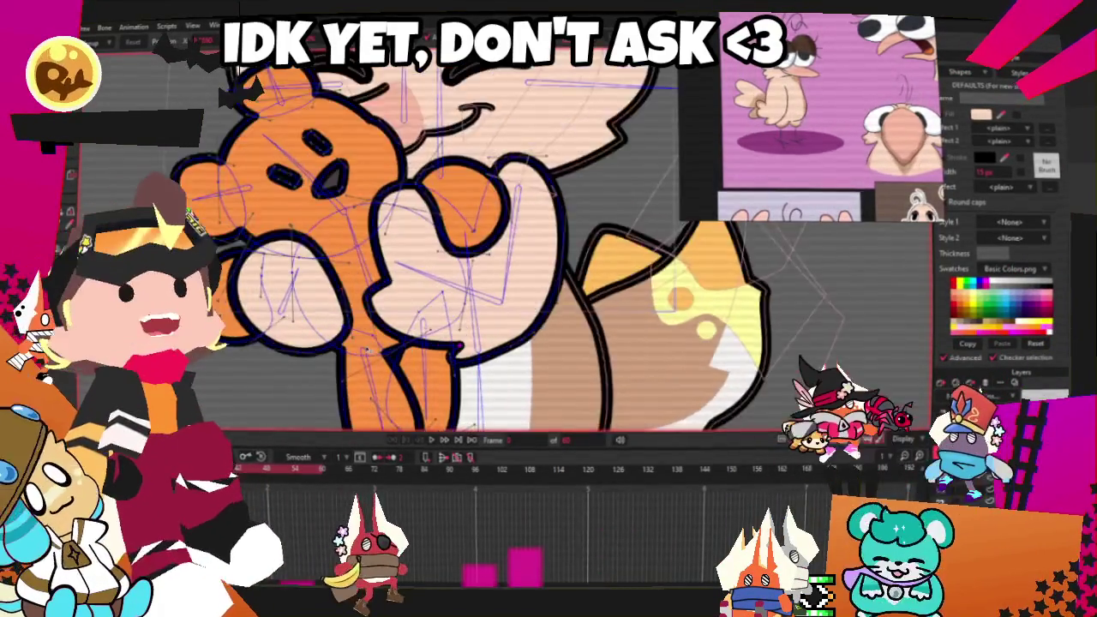
{"action": "scroll", "coordinate": [347, 343], "scroll_direction": "up", "scroll_amount": 2}
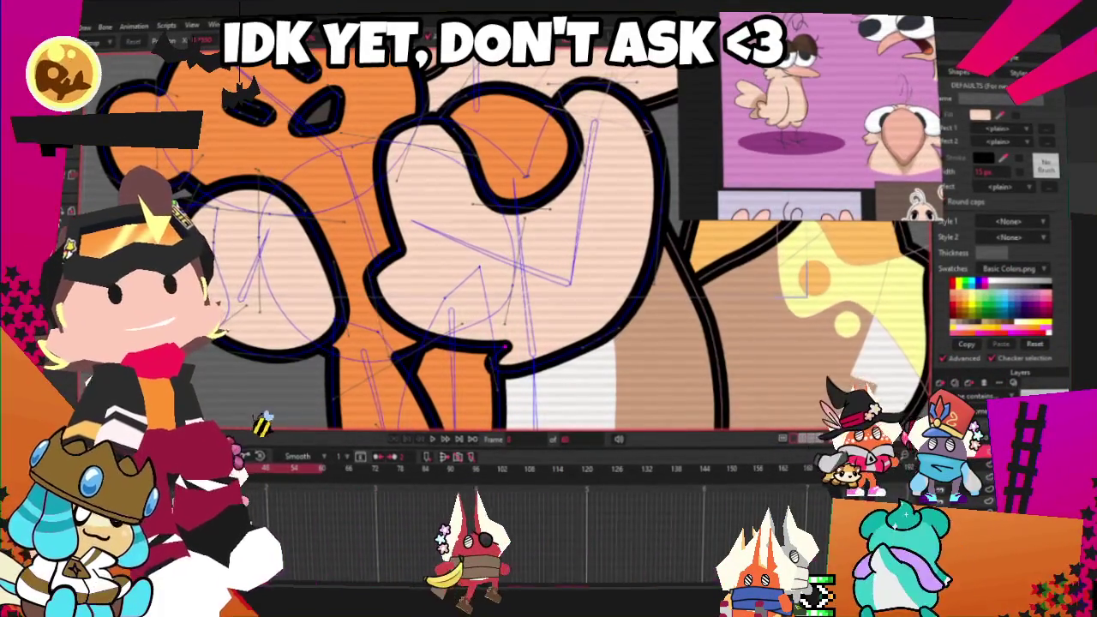
{"action": "scroll", "coordinate": [302, 341], "scroll_direction": "up", "scroll_amount": 2}
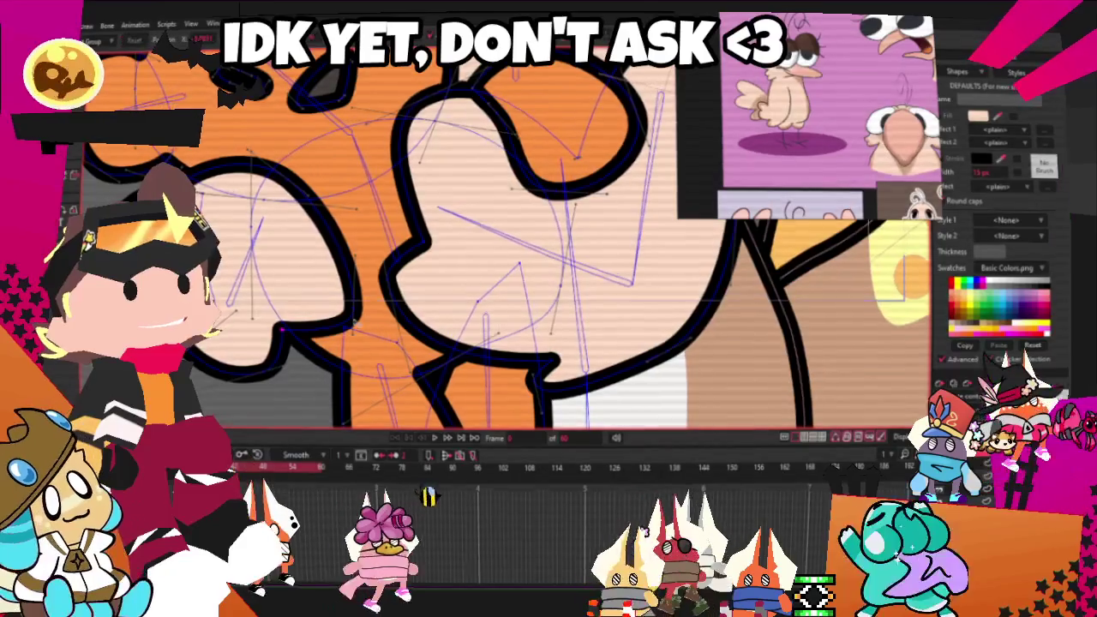
Drag the fist outline's curve outward so it bulges around the teddy bear
{"action": "left_click", "coordinate": [325, 264]}
{"action": "left_click_drag", "start_coordinate": [325, 264], "coordinate": [249, 185]}
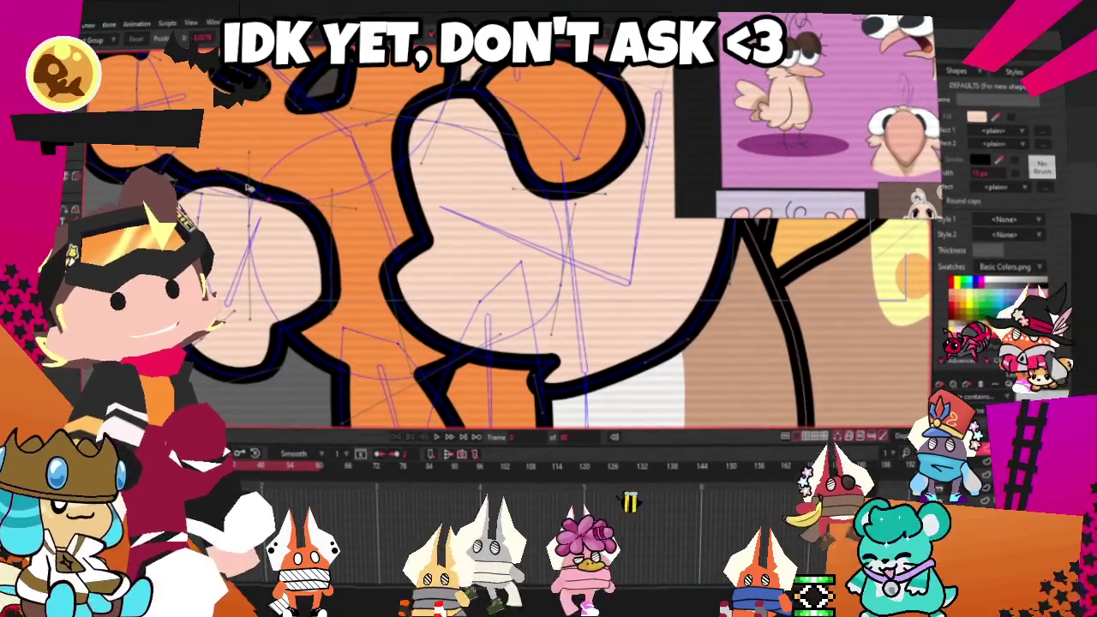
{"action": "scroll", "coordinate": [289, 162], "scroll_direction": "up", "scroll_amount": 2}
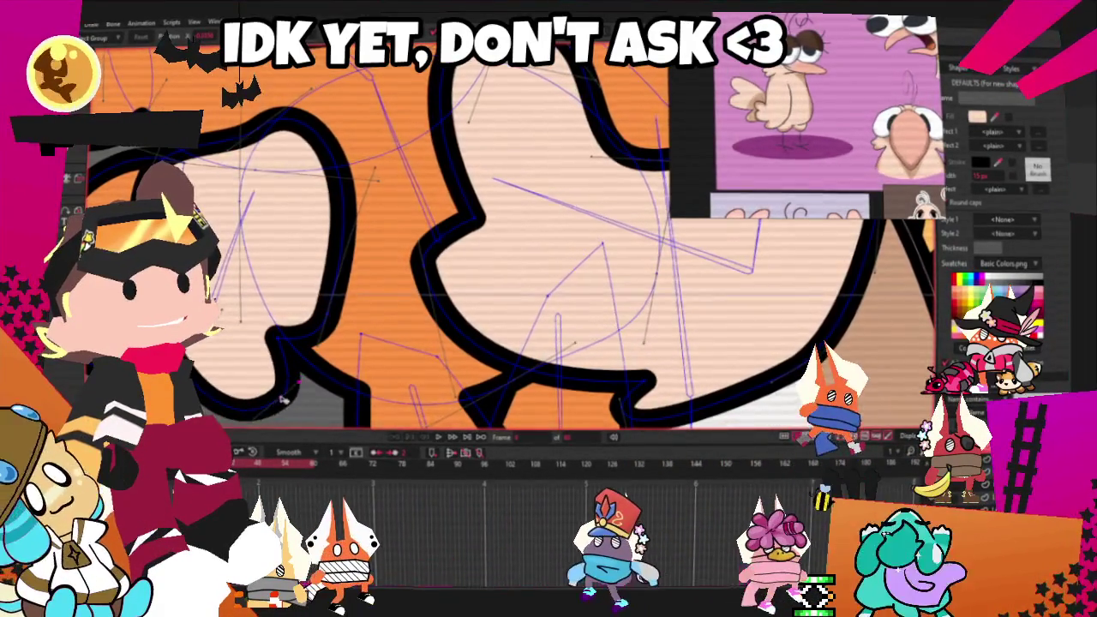
{"action": "scroll", "coordinate": [514, 215], "scroll_direction": "up", "scroll_amount": 2}
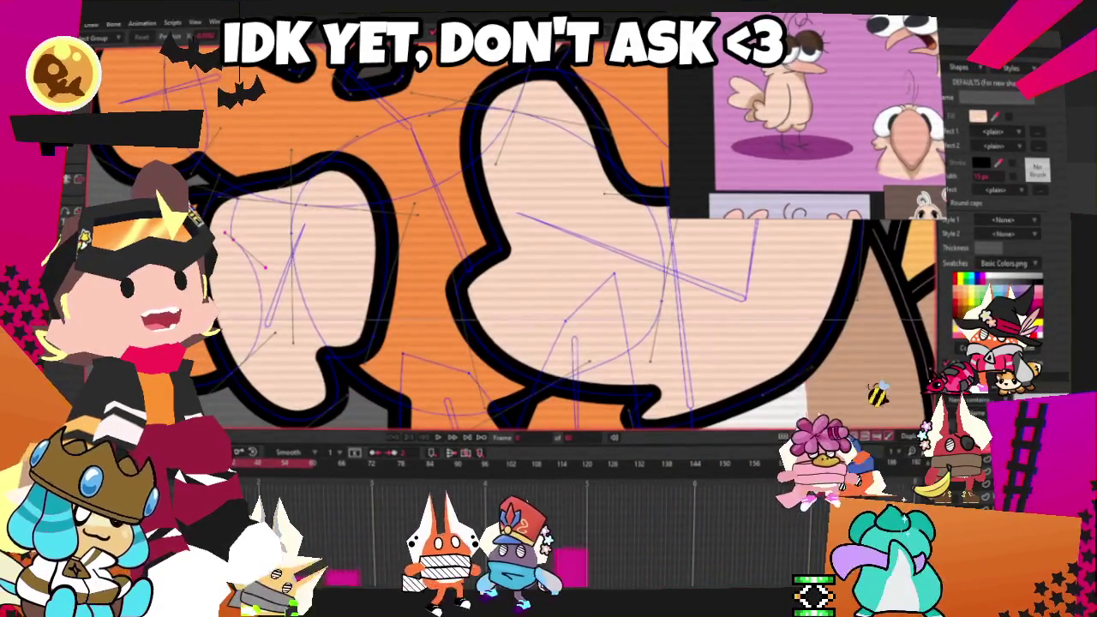
{"action": "scroll", "coordinate": [231, 244], "scroll_direction": "up", "scroll_amount": 2}
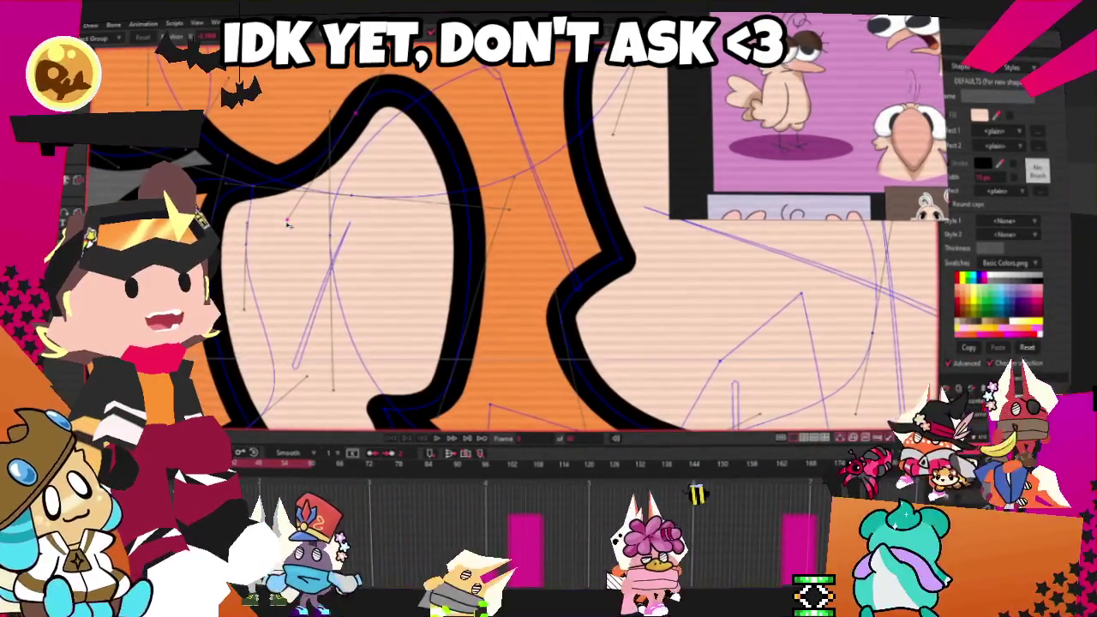
{"action": "scroll", "coordinate": [326, 148], "scroll_direction": "down", "scroll_amount": 2}
{"action": "scroll", "coordinate": [326, 147], "scroll_direction": "down", "scroll_amount": 3}
{"action": "scroll", "coordinate": [297, 278], "scroll_direction": "up", "scroll_amount": 3}
{"action": "scroll", "coordinate": [297, 277], "scroll_direction": "down", "scroll_amount": 2}
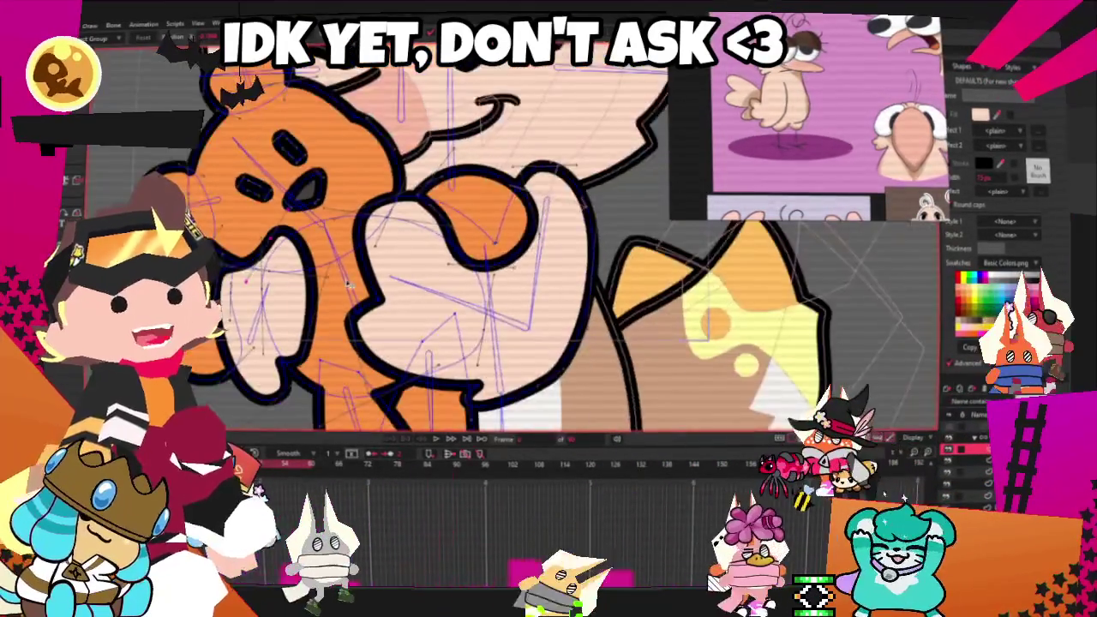
{"action": "scroll", "coordinate": [297, 278], "scroll_direction": "down", "scroll_amount": 1}
{"action": "scroll", "coordinate": [298, 277], "scroll_direction": "up", "scroll_amount": 2}
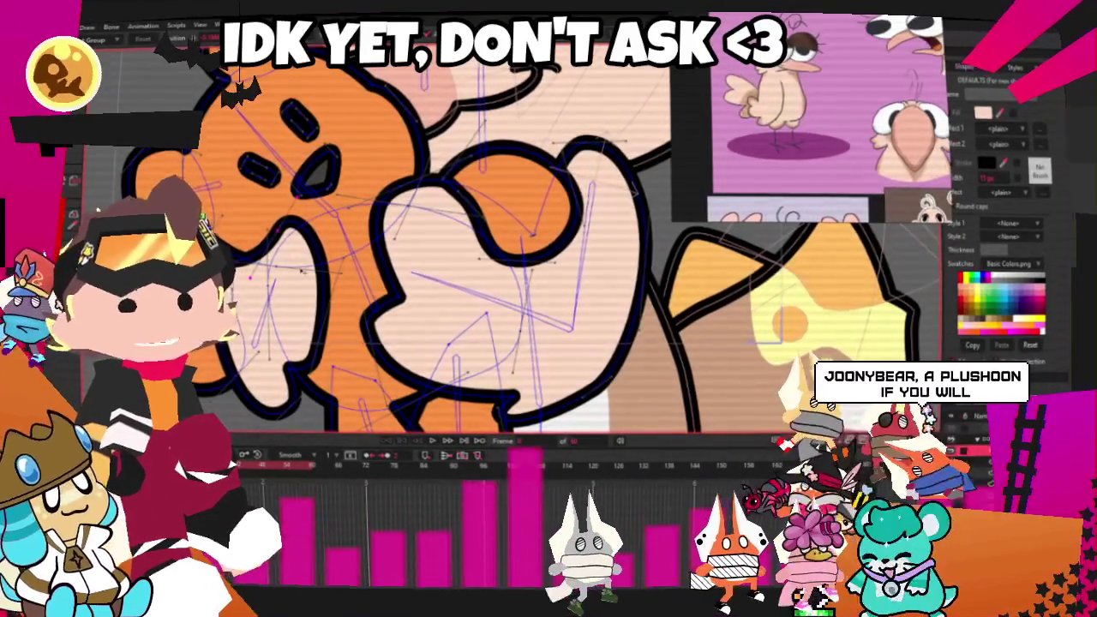
{"action": "scroll", "coordinate": [458, 391], "scroll_direction": "down", "scroll_amount": 2}
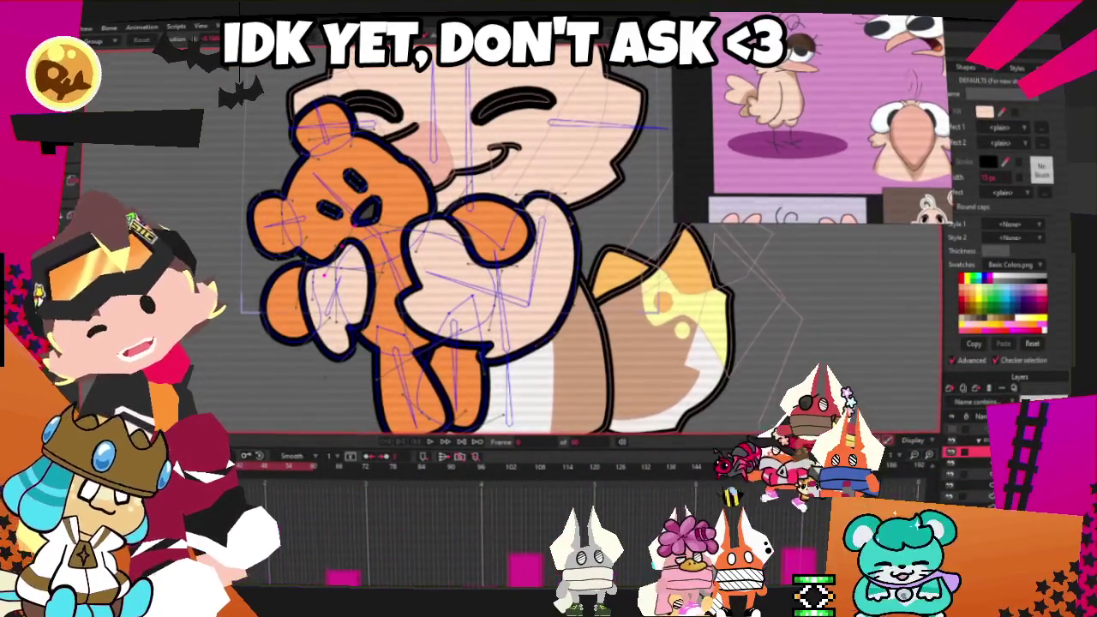
{"action": "scroll", "coordinate": [377, 223], "scroll_direction": "up", "scroll_amount": 2}
Add the teddy bear's orange paw shape to the fill selection
{"action": "scroll", "coordinate": [377, 222], "scroll_direction": "up", "scroll_amount": 2}
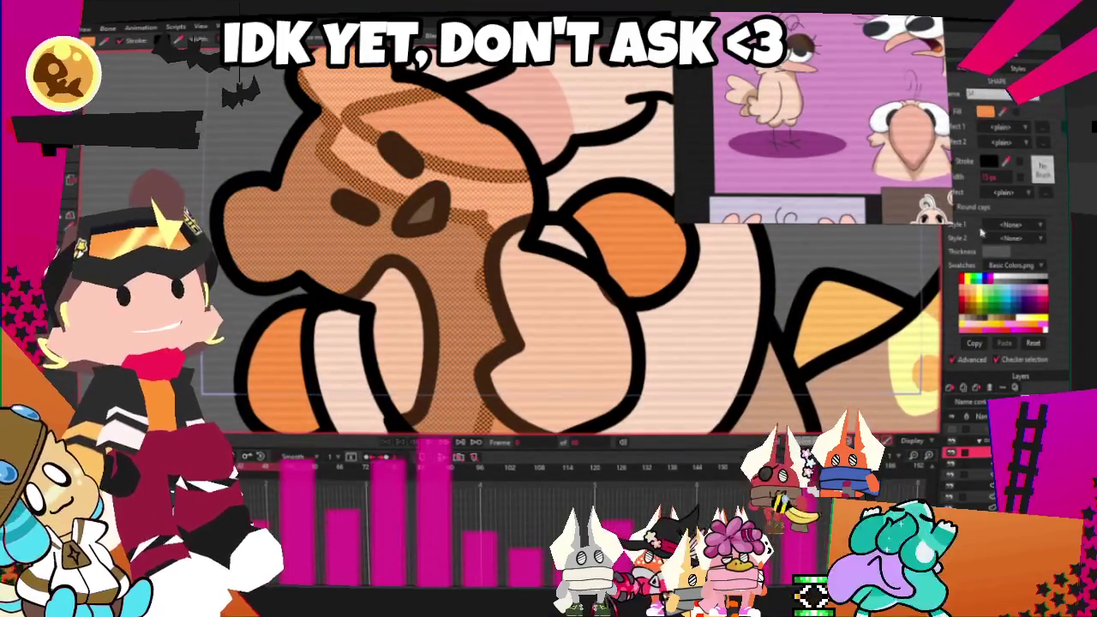
{"action": "scroll", "coordinate": [865, 120], "scroll_direction": "down", "scroll_amount": 3}
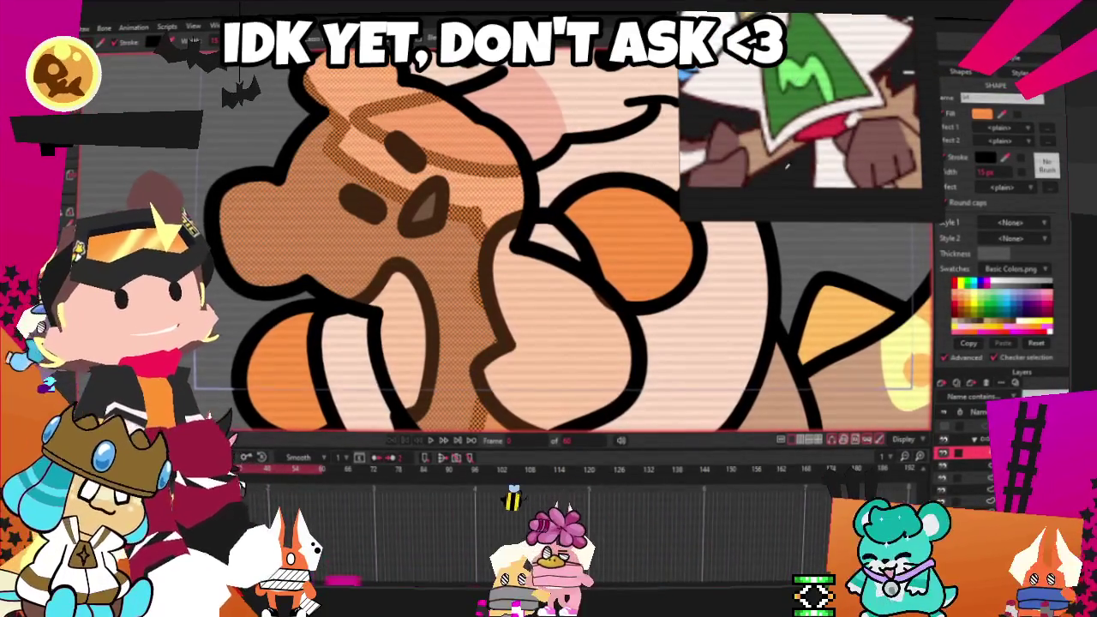
{"action": "scroll", "coordinate": [549, 240], "scroll_direction": "down", "scroll_amount": 3}
{"action": "scroll", "coordinate": [548, 240], "scroll_direction": "down", "scroll_amount": 2}
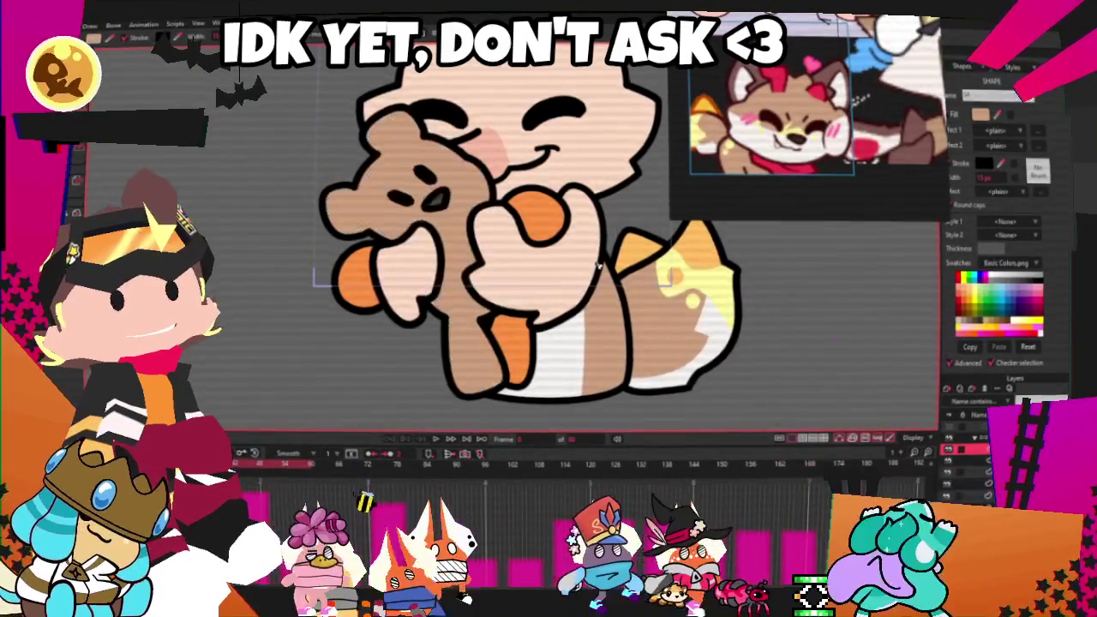
{"action": "left_click", "coordinate": [341, 263], "text": "shift"}
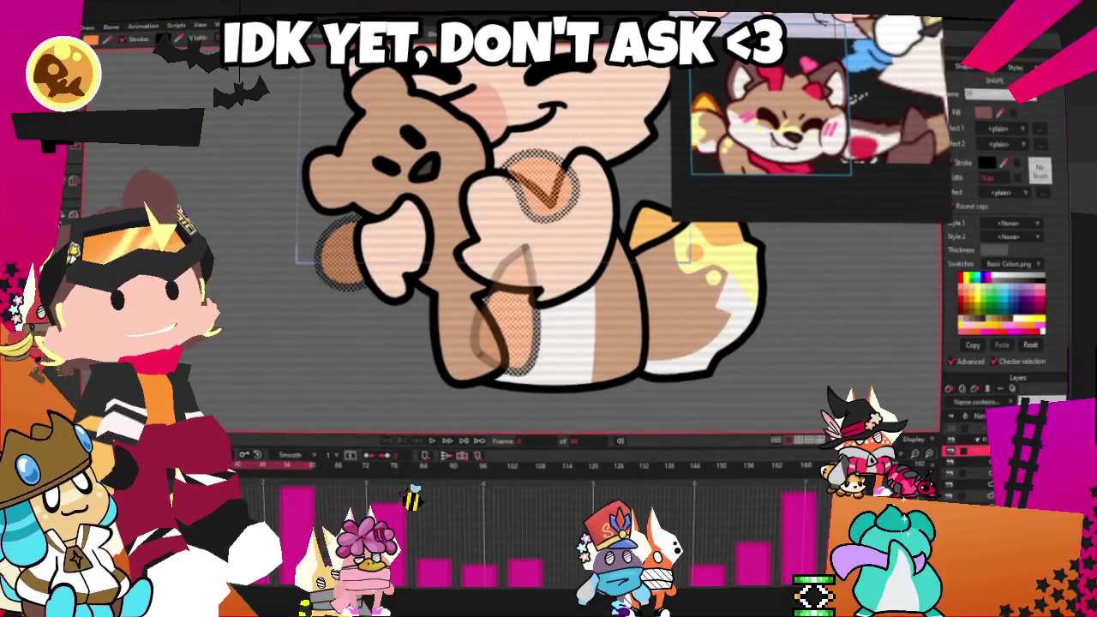
Check the brown paw pads, then draw and fill a new patch shape on the bear's leg
{"action": "left_click", "coordinate": [852, 317]}
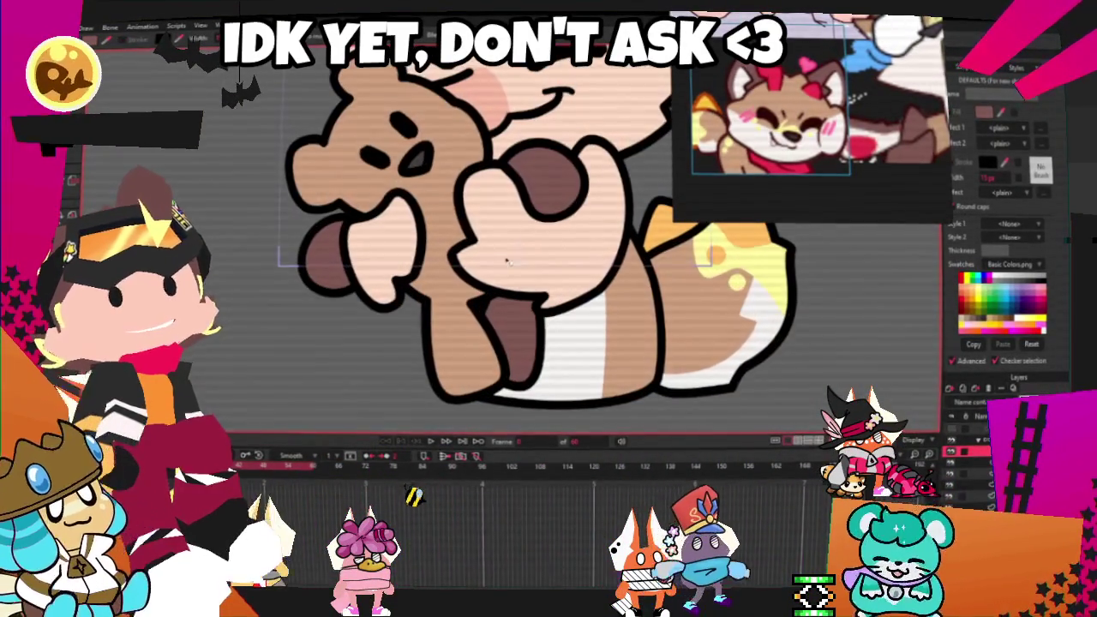
{"action": "left_click_drag", "start_coordinate": [468, 296], "coordinate": [491, 317]}
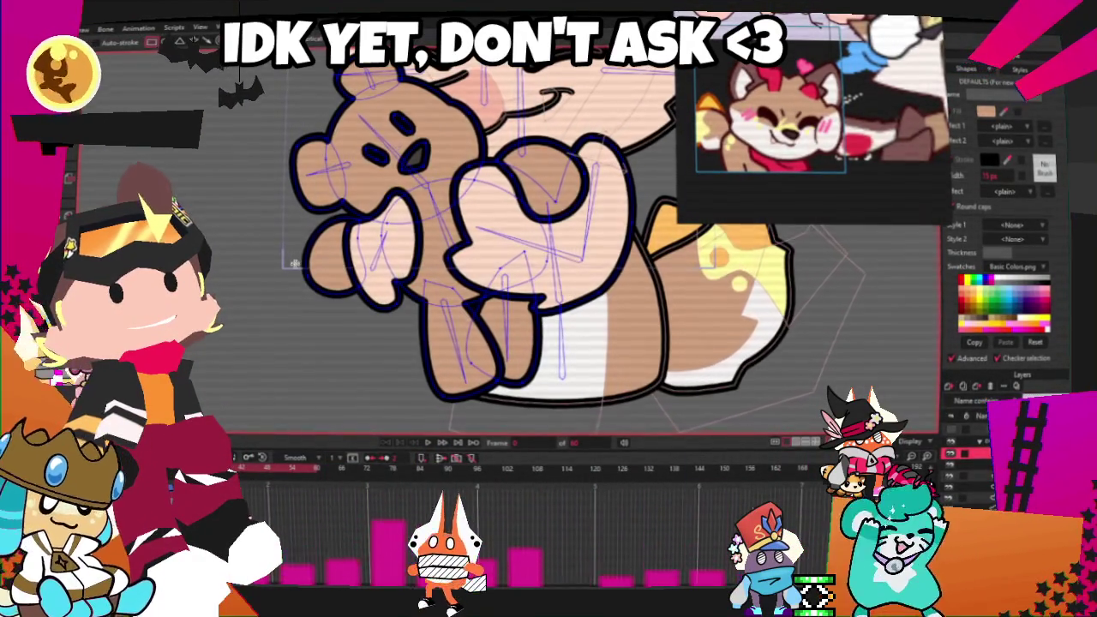
{"action": "left_click", "coordinate": [383, 340]}
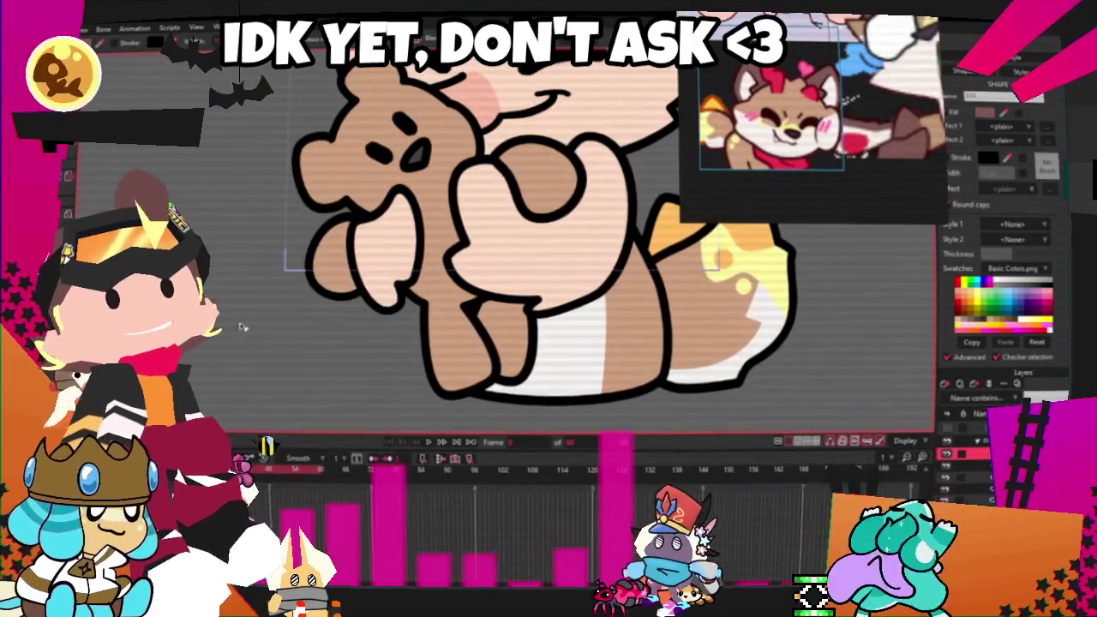
Deselect the leg patch and preview the bear with vector outlines hidden
{"action": "left_click", "coordinate": [242, 358]}
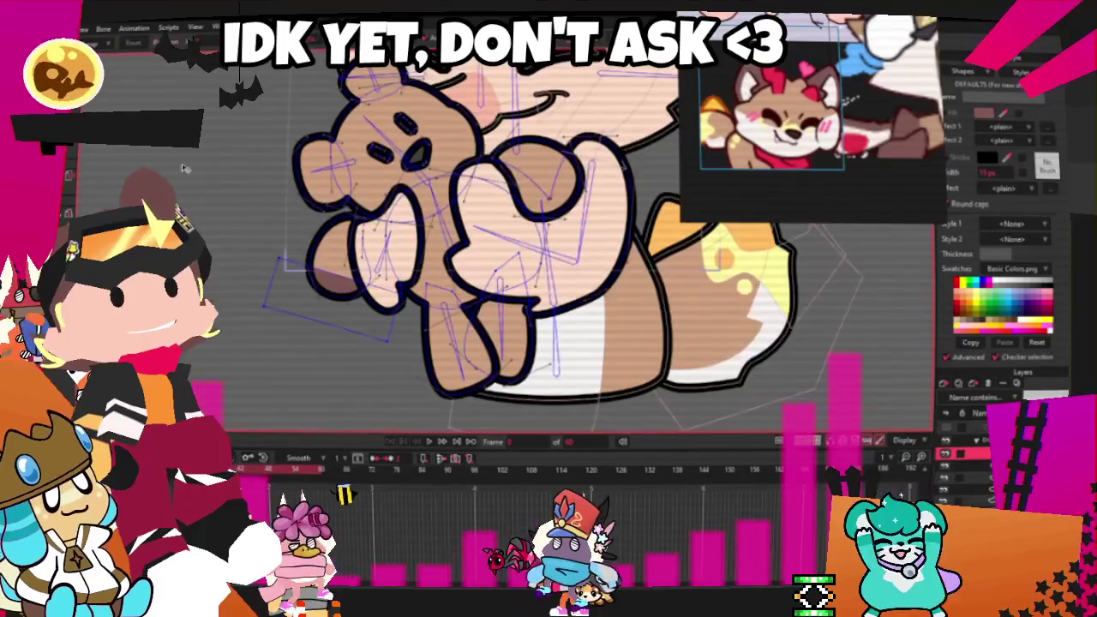
{"action": "scroll", "coordinate": [424, 244], "scroll_direction": "up", "scroll_amount": 2}
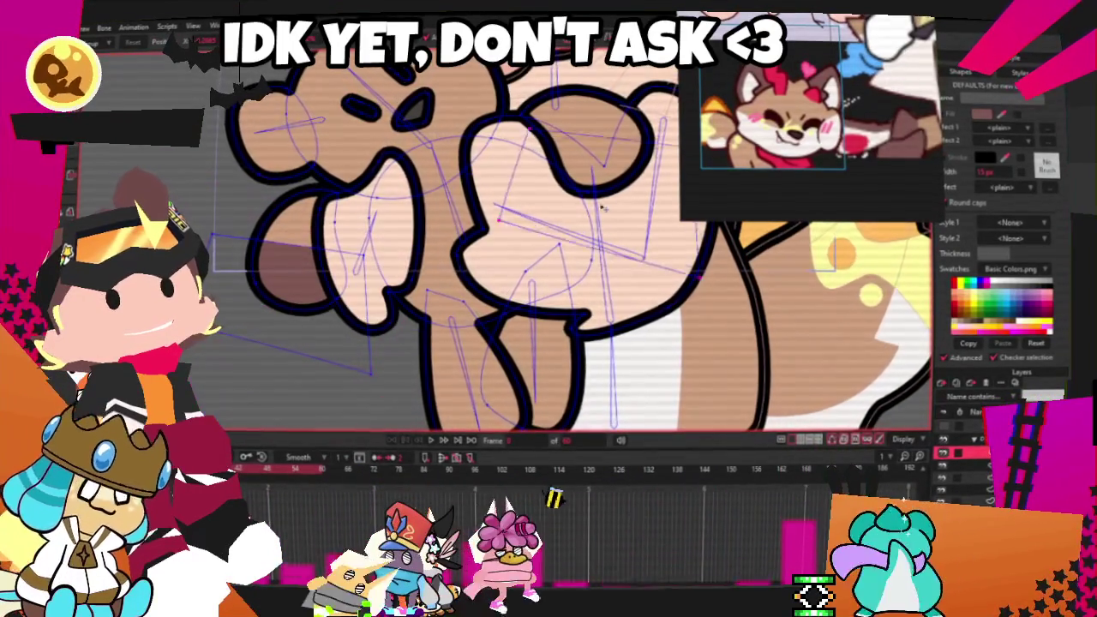
{"action": "scroll", "coordinate": [470, 347], "scroll_direction": "down", "scroll_amount": 2}
{"action": "scroll", "coordinate": [471, 346], "scroll_direction": "up", "scroll_amount": 4}
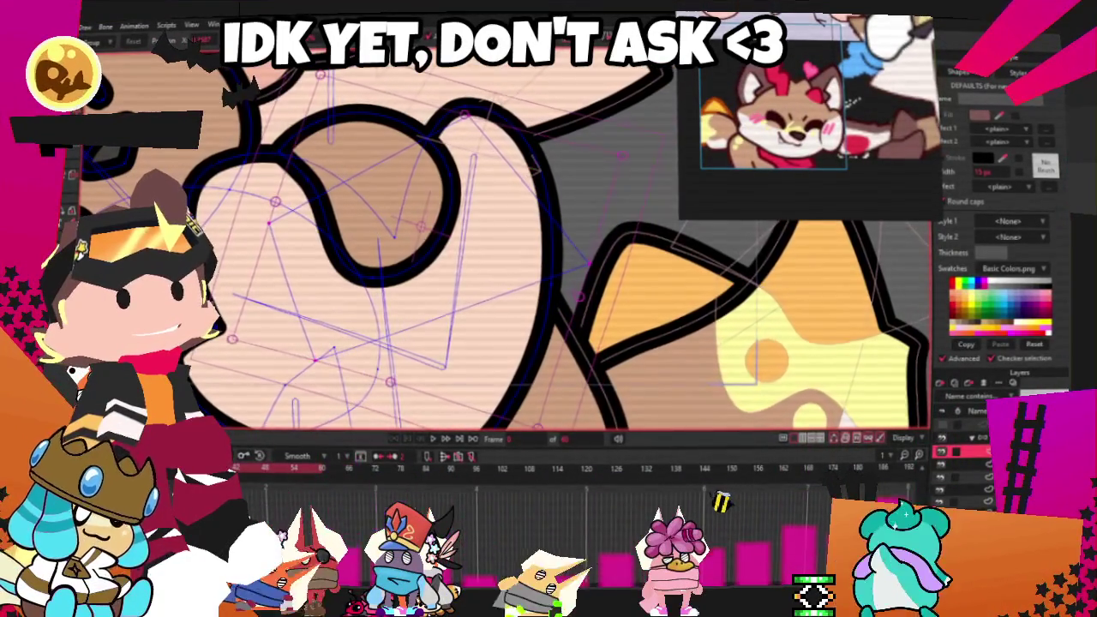
{"action": "left_click", "coordinate": [375, 238]}
{"action": "scroll", "coordinate": [458, 265], "scroll_direction": "down", "scroll_amount": 4}
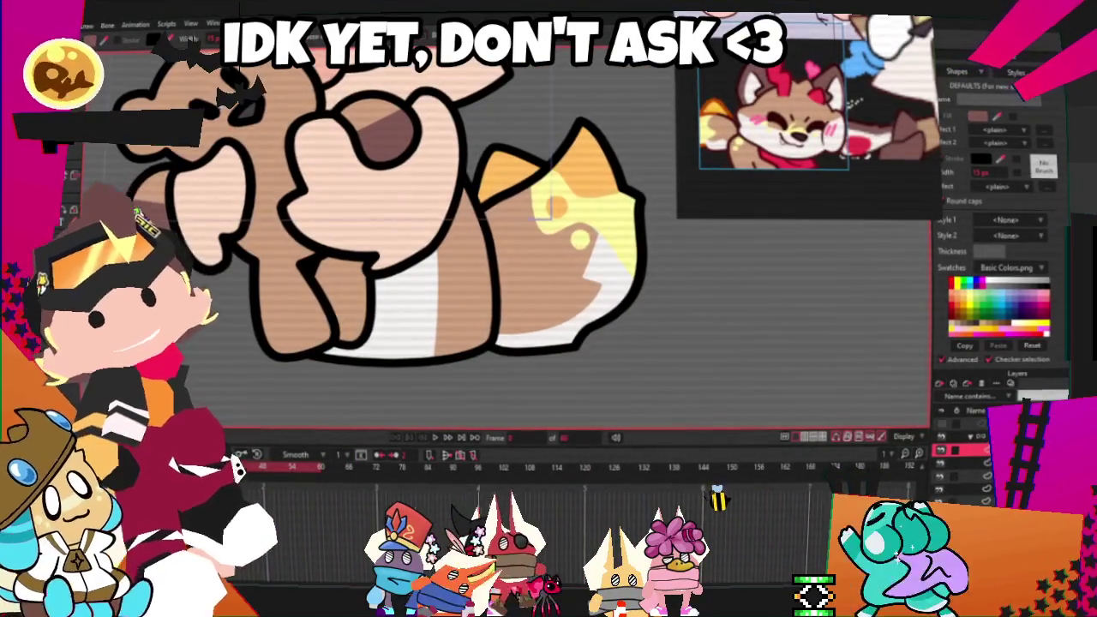
{"action": "scroll", "coordinate": [379, 133], "scroll_direction": "up", "scroll_amount": 2}
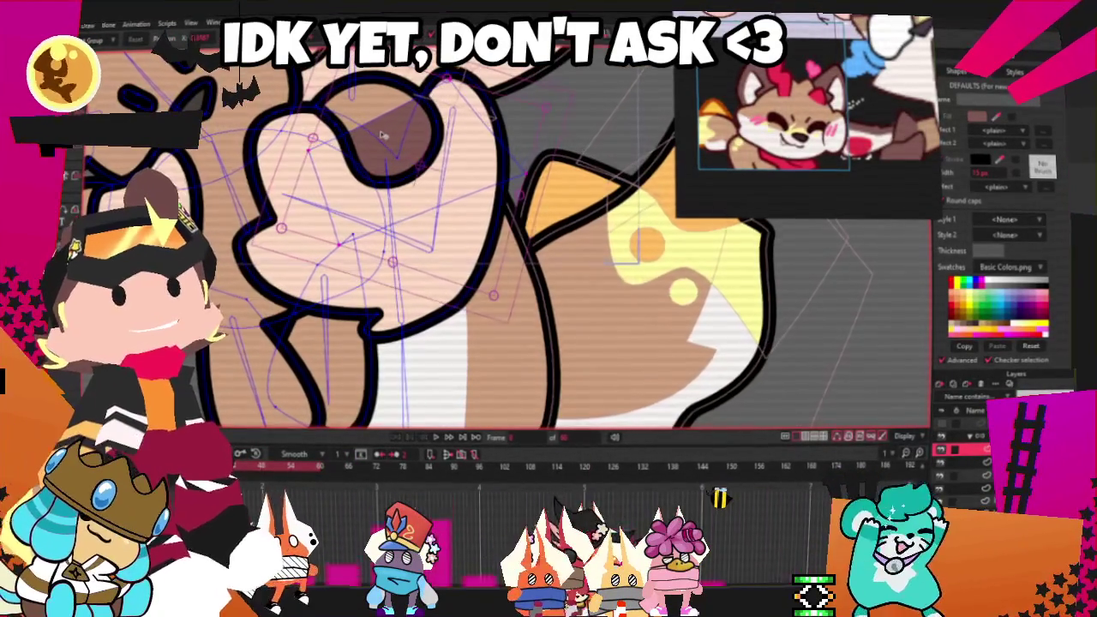
{"action": "scroll", "coordinate": [338, 367], "scroll_direction": "down", "scroll_amount": 3}
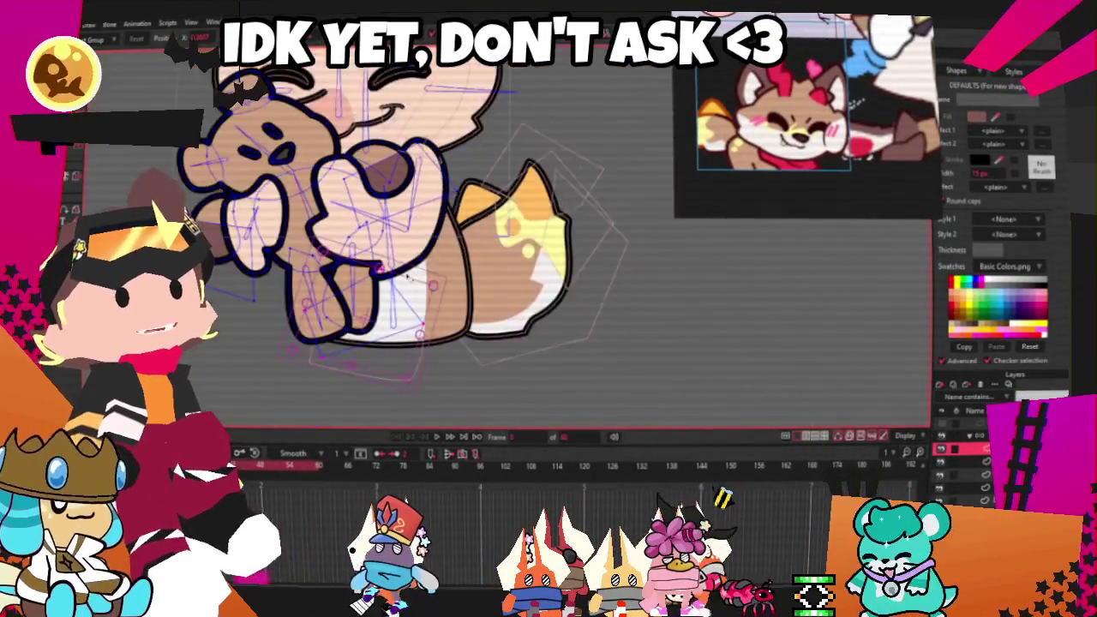
{"action": "scroll", "coordinate": [360, 360], "scroll_direction": "up", "scroll_amount": 3}
{"action": "scroll", "coordinate": [386, 358], "scroll_direction": "down", "scroll_amount": 1}
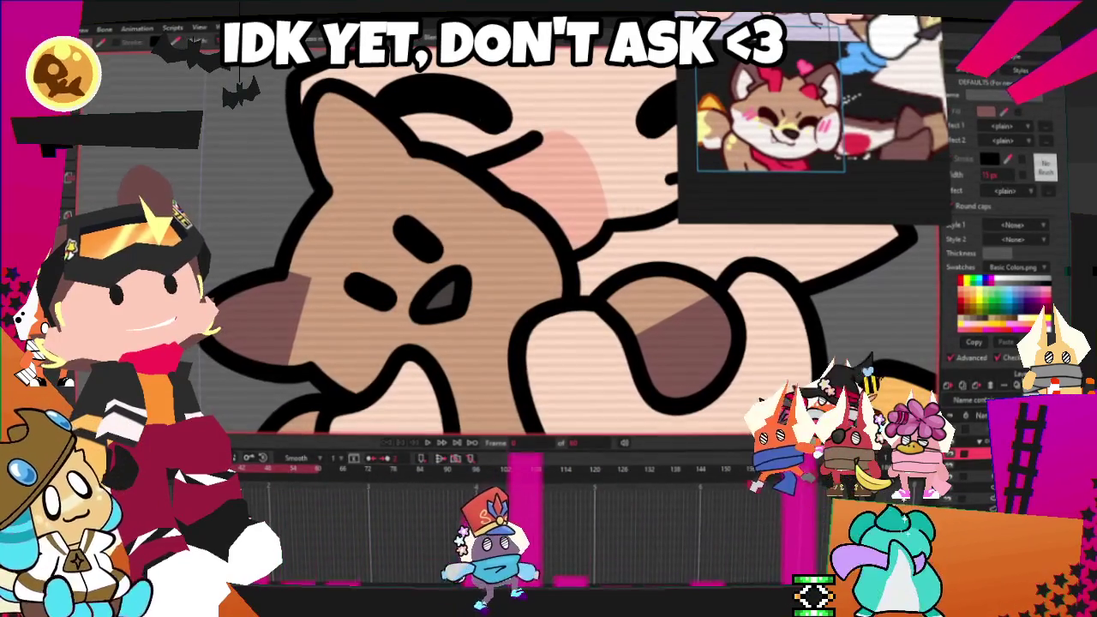
Show the vector points and zoom in to inspect the bear's dark brown ear shading
{"action": "left_click", "coordinate": [261, 233]}
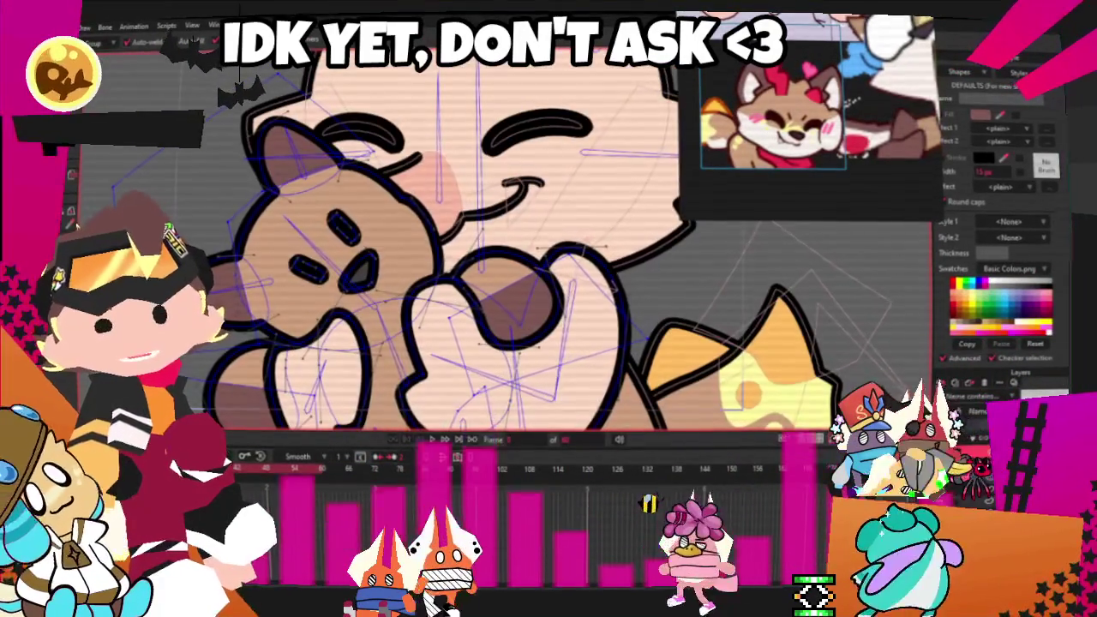
{"action": "scroll", "coordinate": [244, 251], "scroll_direction": "up", "scroll_amount": 2}
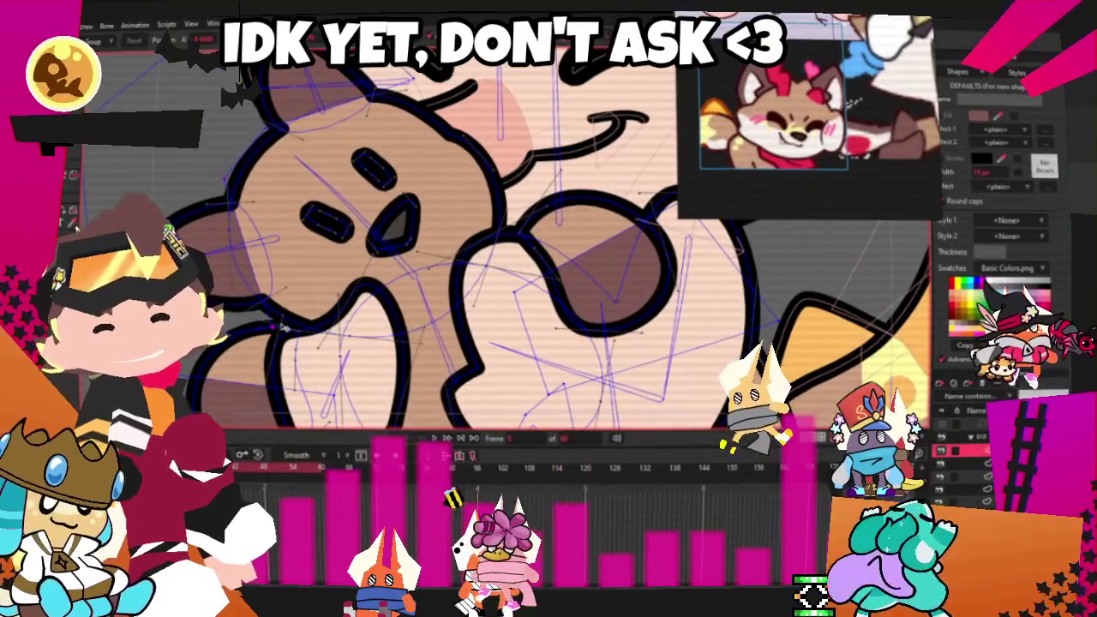
{"action": "scroll", "coordinate": [480, 257], "scroll_direction": "down", "scroll_amount": 1}
{"action": "scroll", "coordinate": [480, 257], "scroll_direction": "down", "scroll_amount": 2}
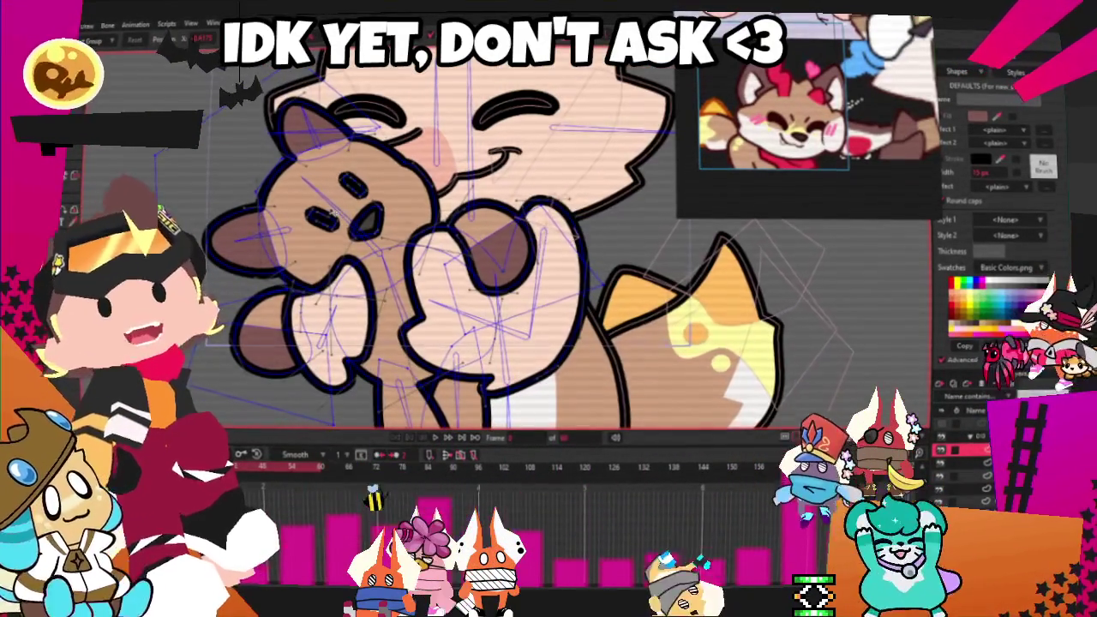
{"action": "scroll", "coordinate": [283, 198], "scroll_direction": "up", "scroll_amount": 2}
{"action": "scroll", "coordinate": [282, 199], "scroll_direction": "up", "scroll_amount": 1}
{"action": "scroll", "coordinate": [283, 199], "scroll_direction": "up", "scroll_amount": 1}
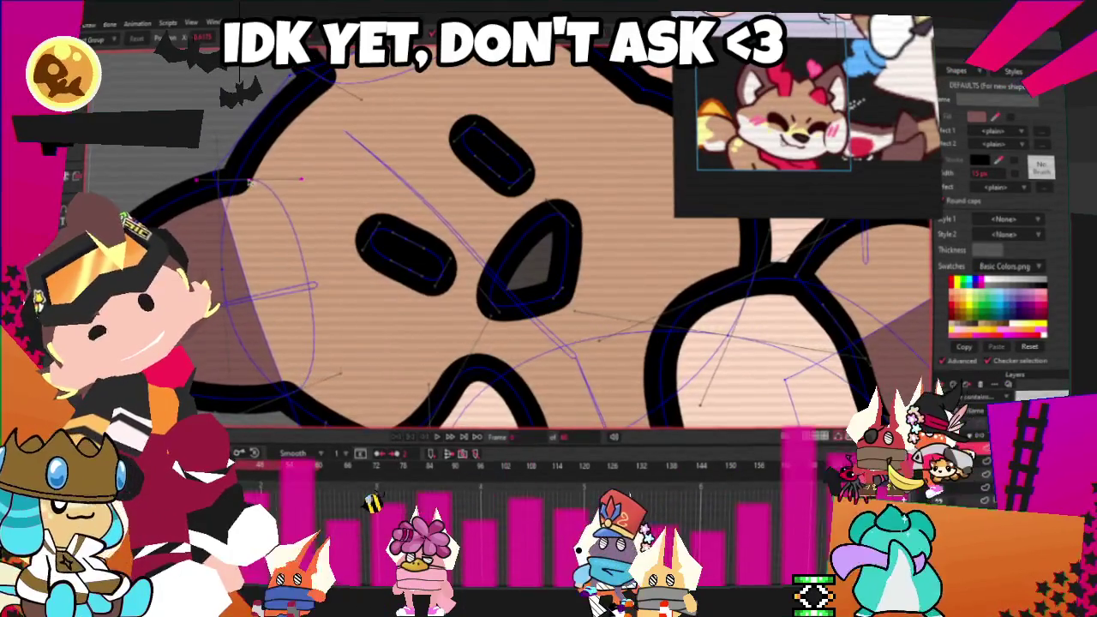
{"action": "scroll", "coordinate": [249, 182], "scroll_direction": "down", "scroll_amount": 1}
{"action": "scroll", "coordinate": [310, 96], "scroll_direction": "up", "scroll_amount": 2}
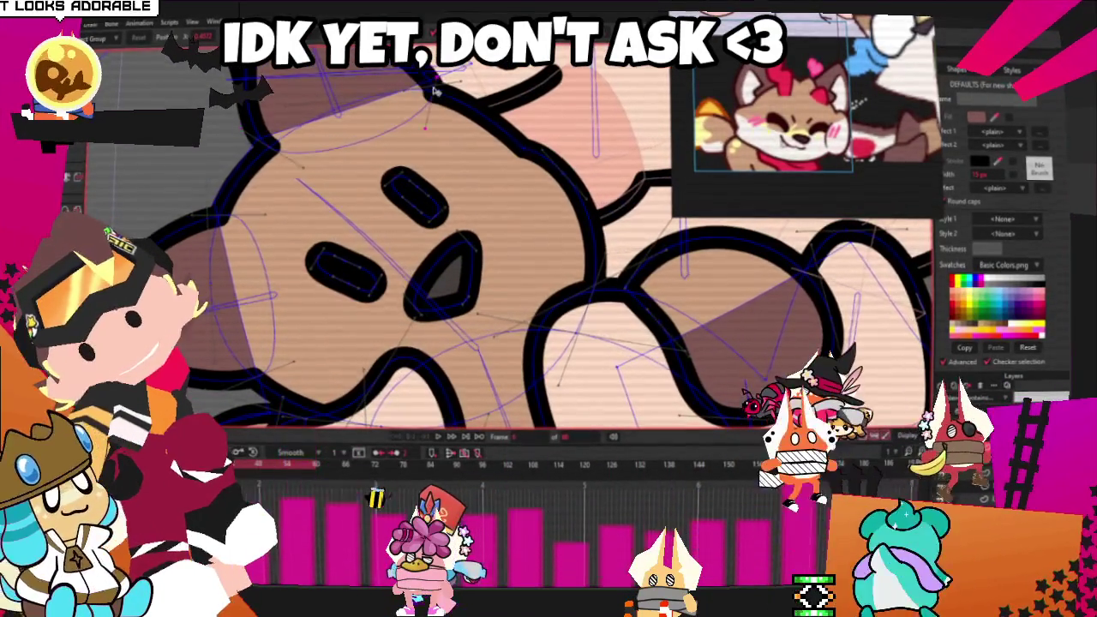
{"action": "scroll", "coordinate": [425, 124], "scroll_direction": "down", "scroll_amount": 1}
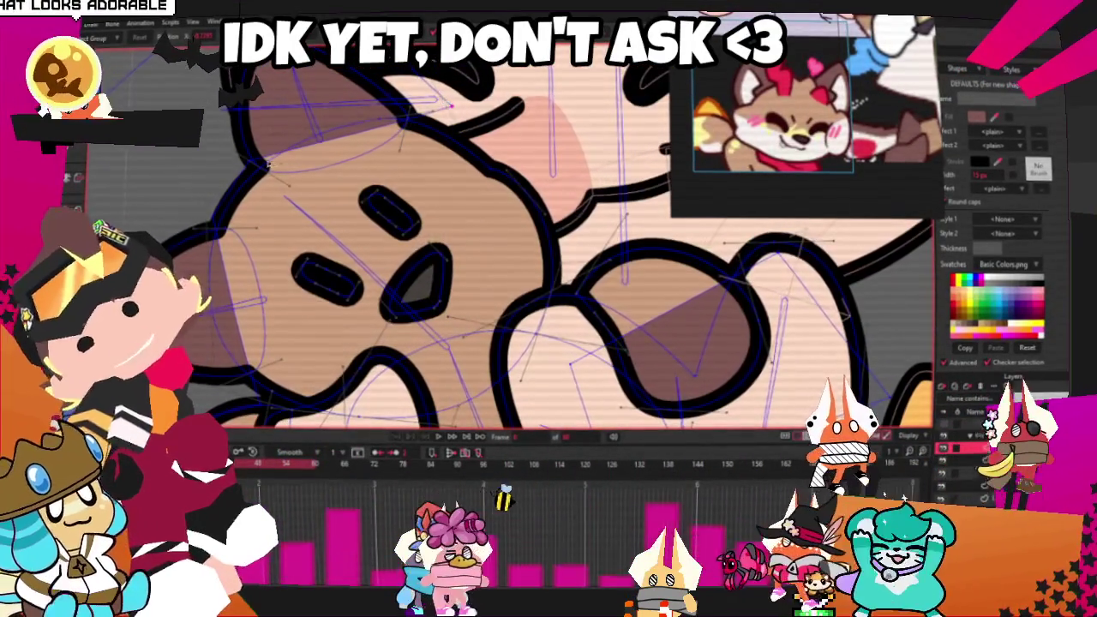
{"action": "scroll", "coordinate": [287, 294], "scroll_direction": "down", "scroll_amount": 2}
{"action": "scroll", "coordinate": [287, 294], "scroll_direction": "up", "scroll_amount": 2}
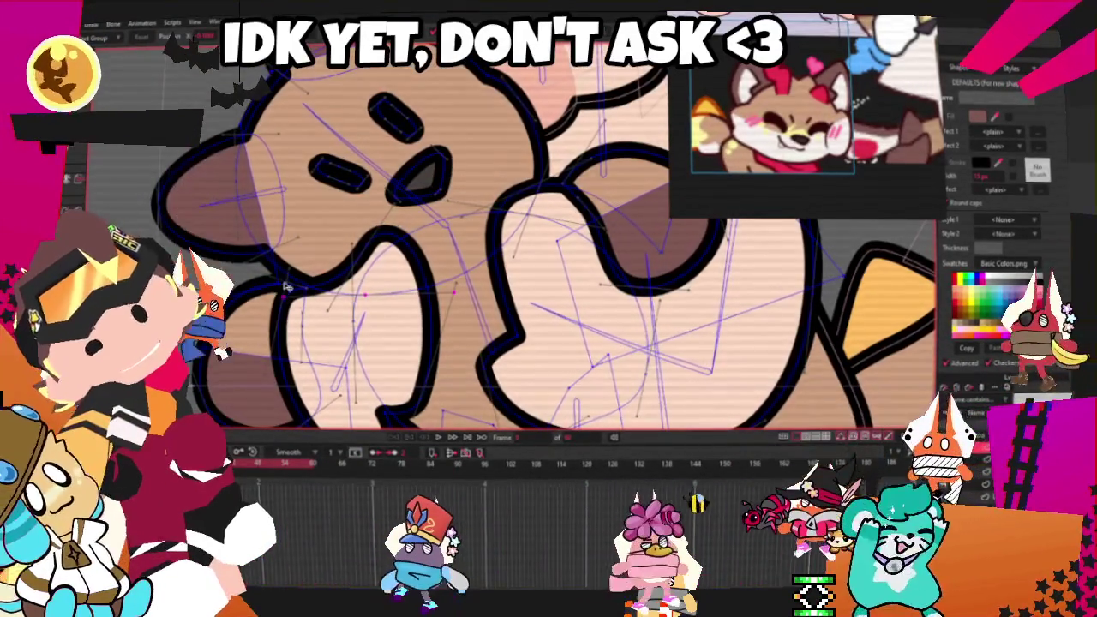
{"action": "scroll", "coordinate": [295, 273], "scroll_direction": "down", "scroll_amount": 2}
{"action": "scroll", "coordinate": [385, 217], "scroll_direction": "down", "scroll_amount": 2}
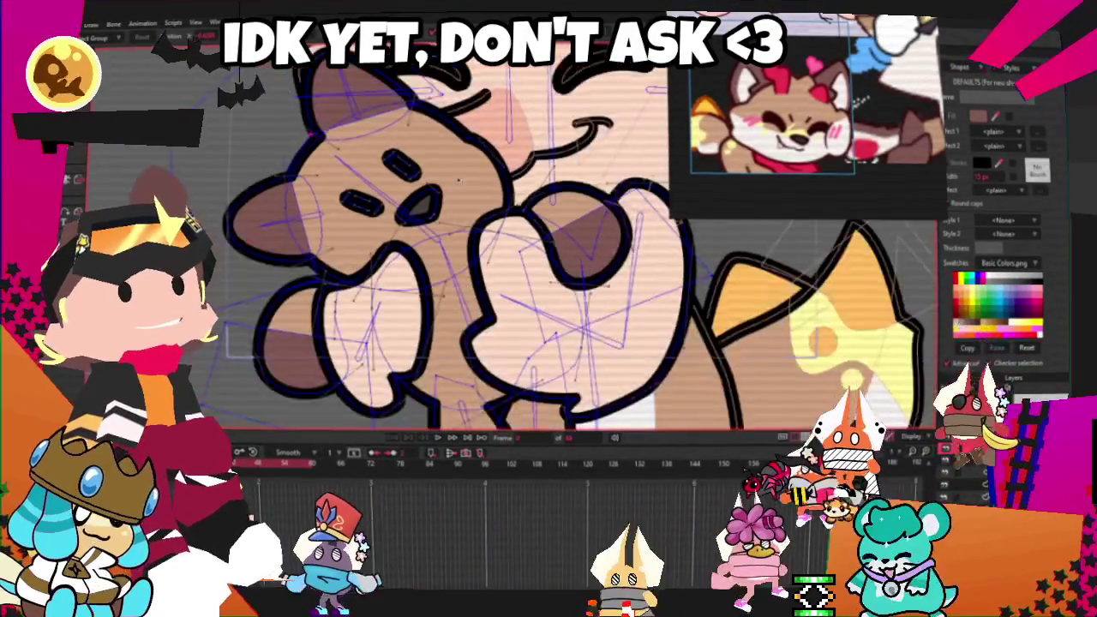